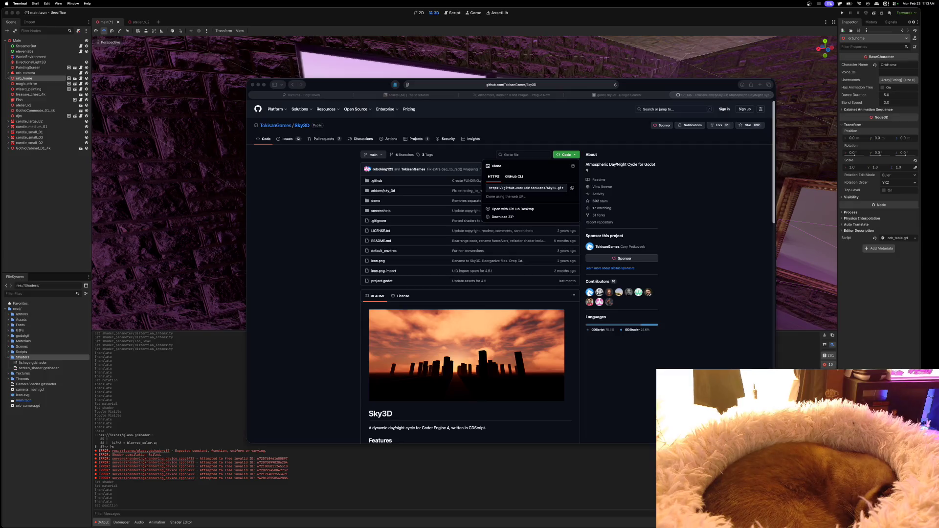
Bring the Sky3D GitHub page forward and place a new GameDev Finder window beside it.
key(super+Tab)
key(super+Tab)
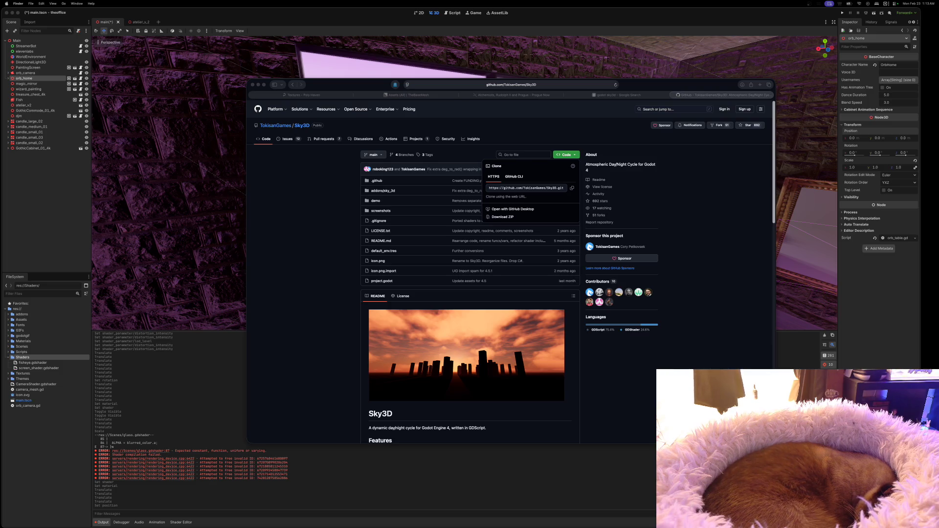
key(super+n)
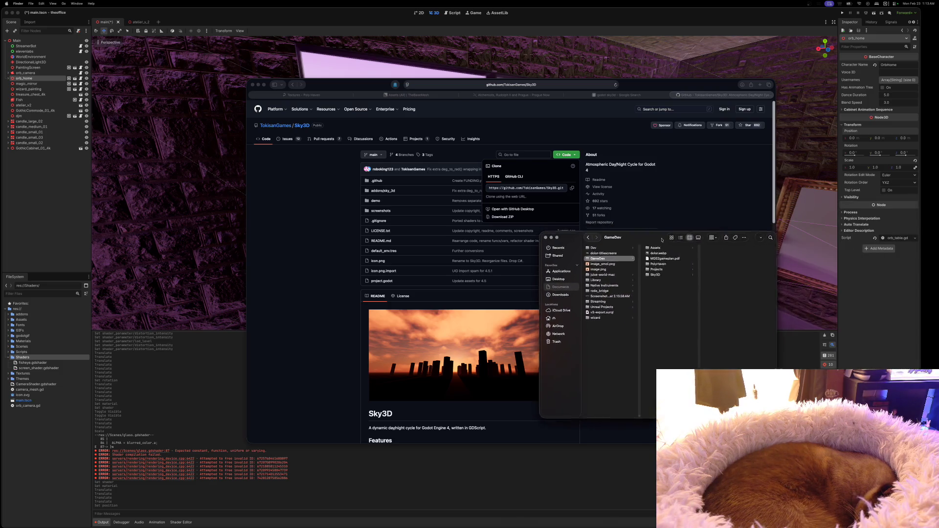
drag(670, 237, 235, 226)
drag(656, 86, 748, 78)
Scroll the Sky3D README down to its Installation and Usage steps, with the folder window raised.
click(449, 301)
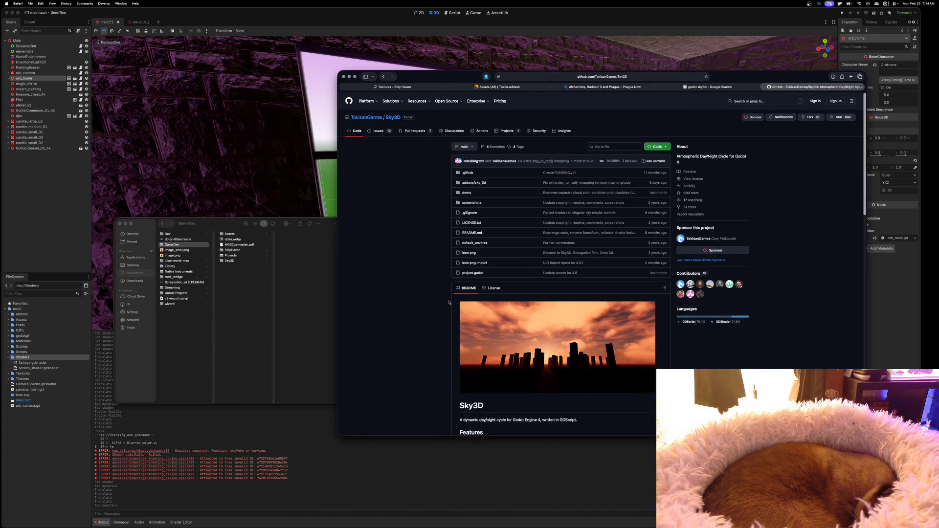
scroll(449, 302, down, 5)
scroll(487, 293, down, 3)
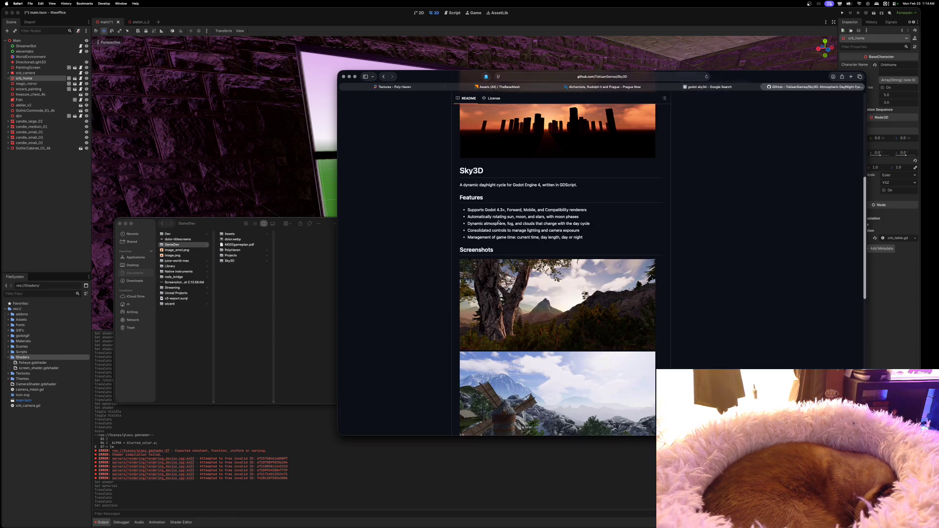
drag(496, 211, 501, 211)
scroll(476, 338, down, 5)
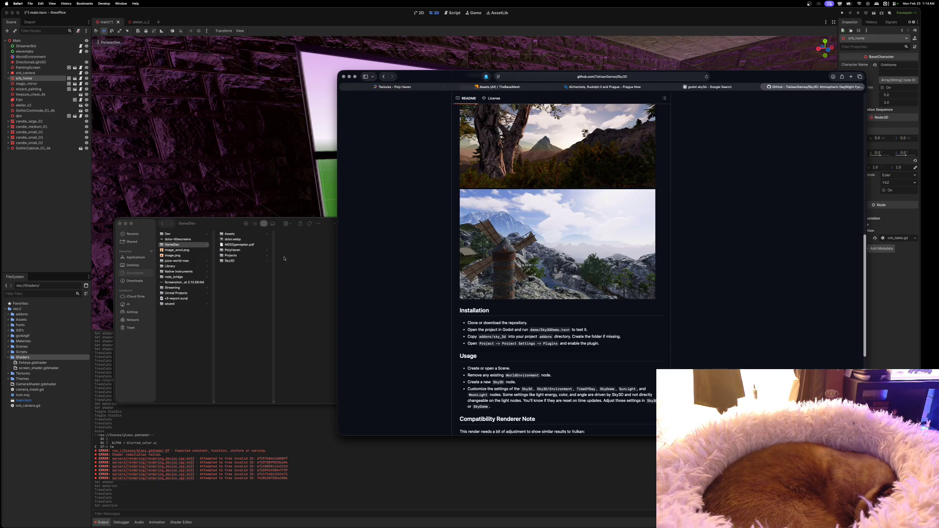
drag(230, 226, 307, 208)
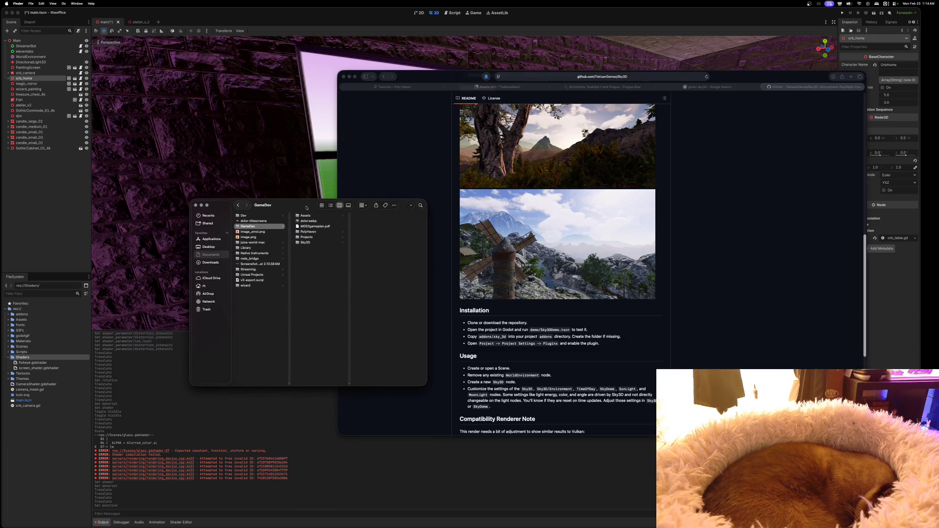
Copy the addons folder from the Sky3D download.
click(301, 242)
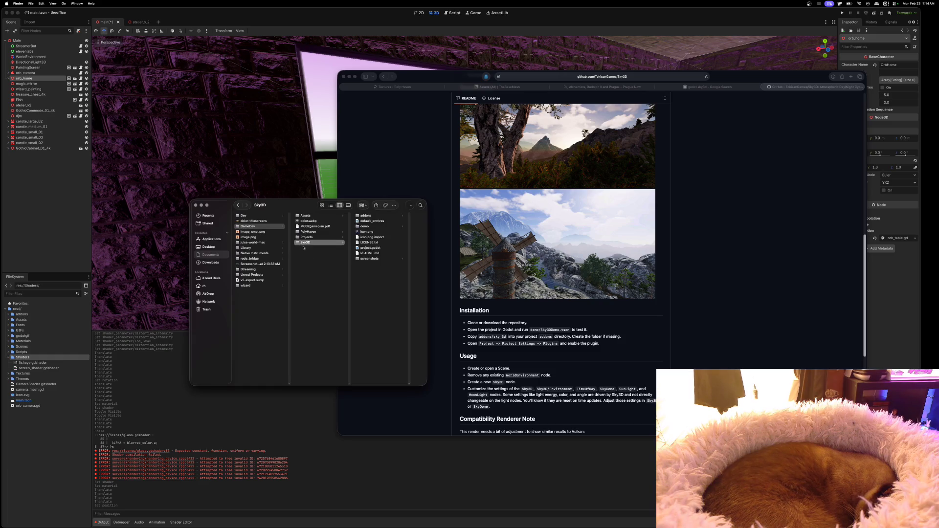
click(358, 217)
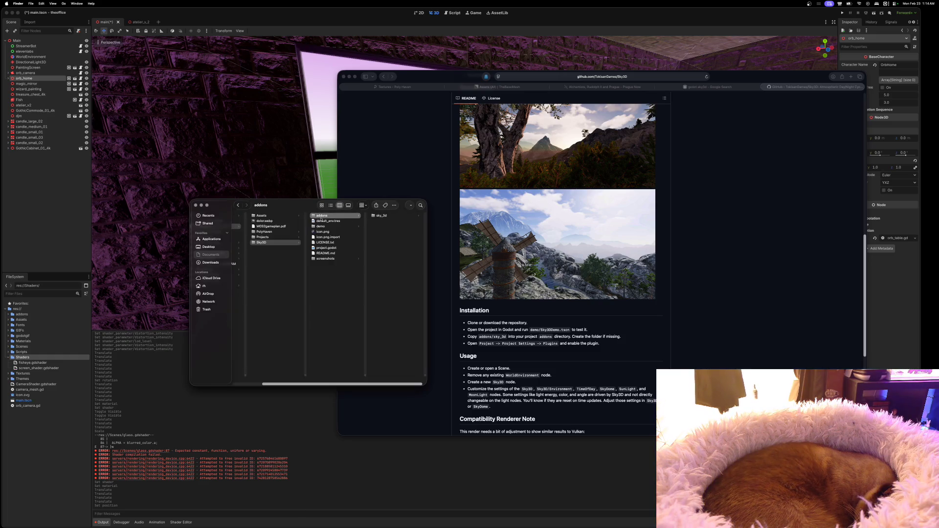
right_click(315, 217)
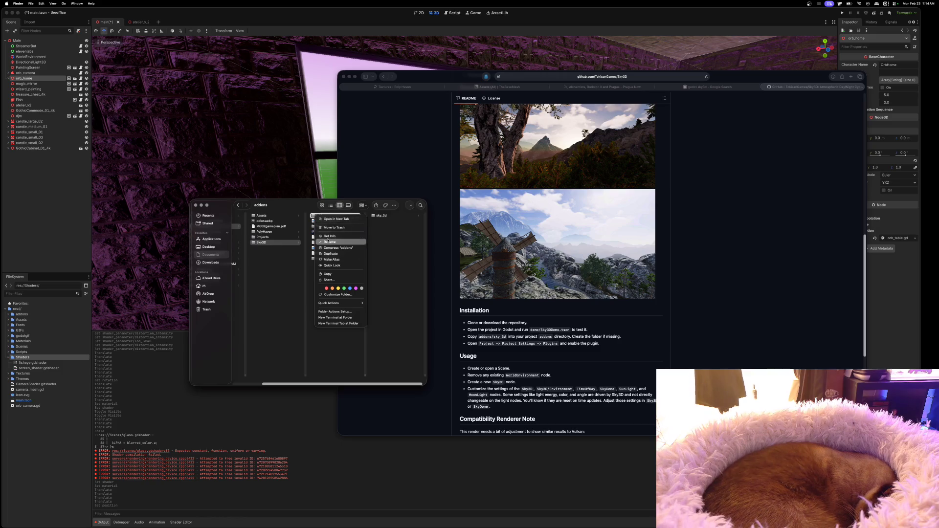
click(328, 274)
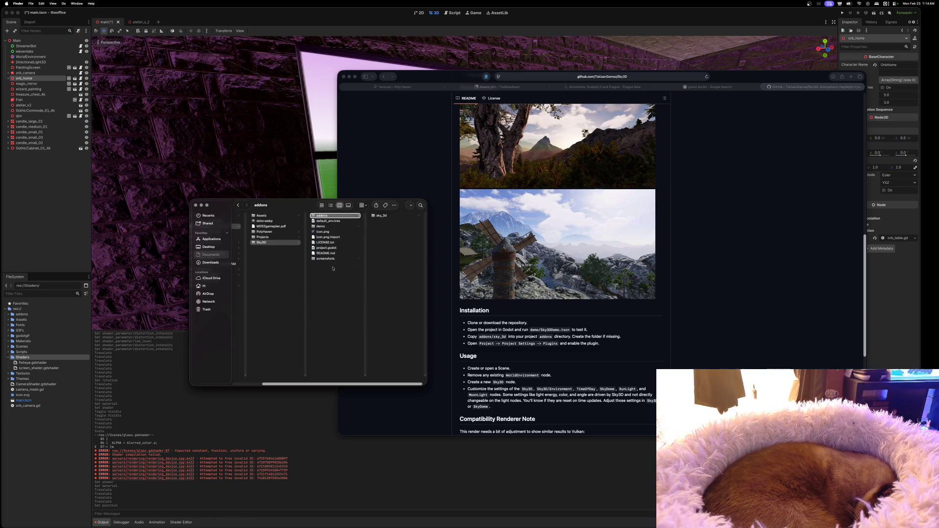
drag(325, 384, 287, 382)
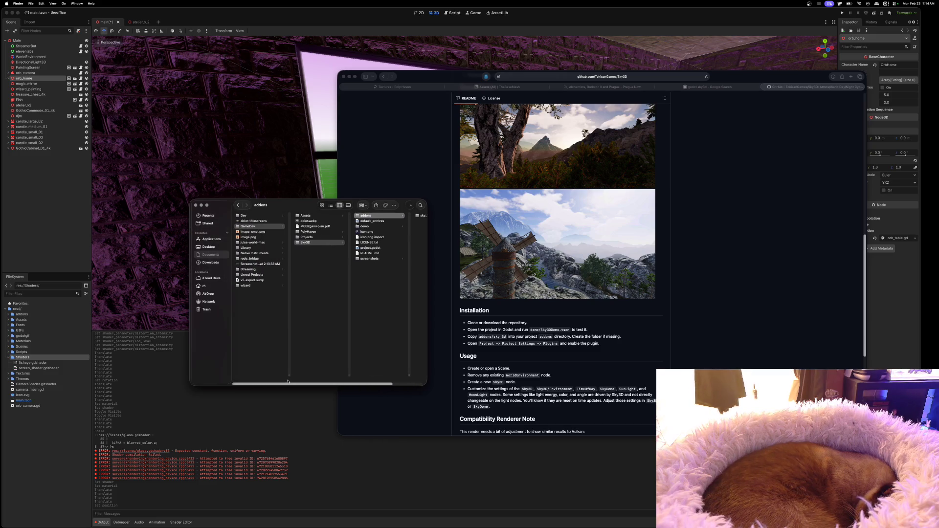
In Projects > theoffice > addons, move the vaporwavesky addon folder to the Trash.
click(299, 238)
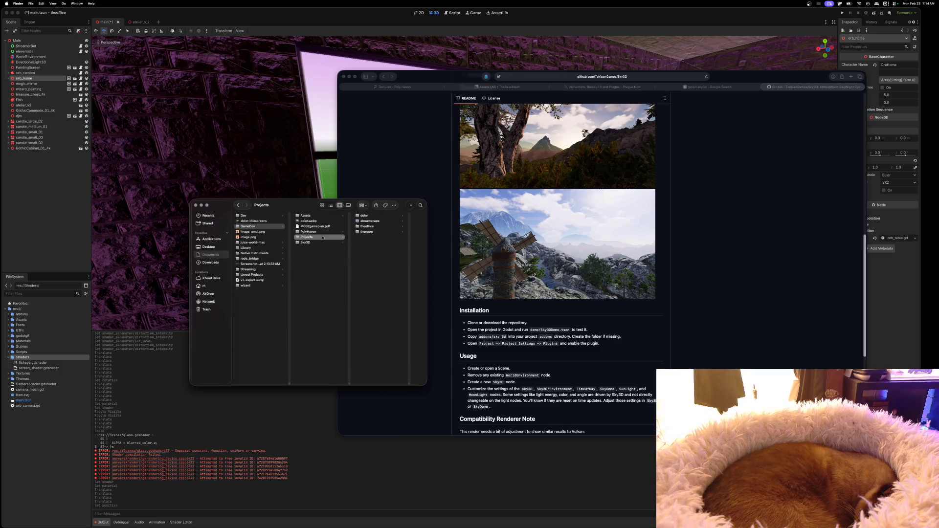
click(358, 227)
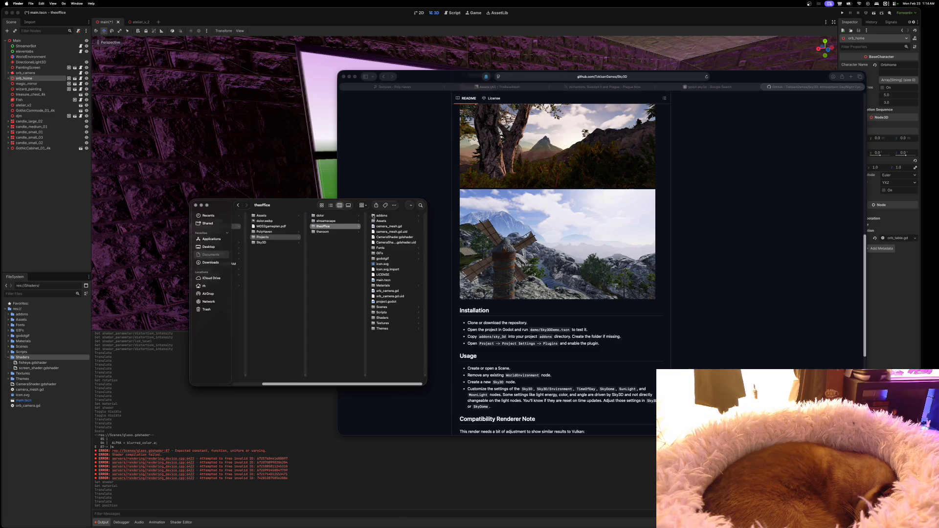
click(373, 216)
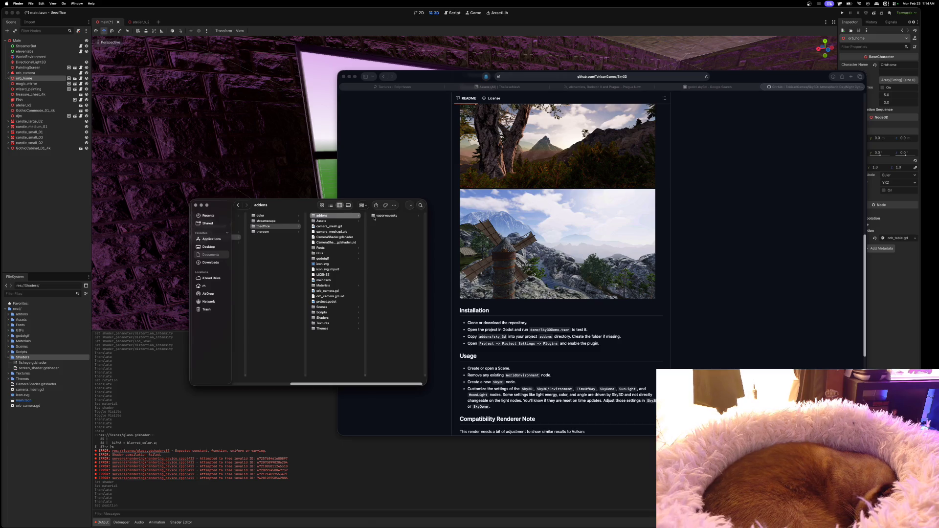
click(374, 216)
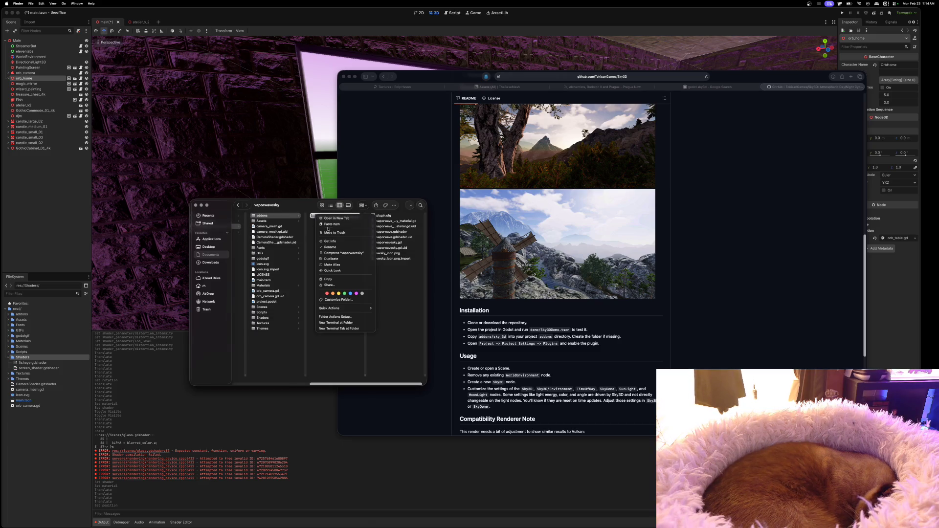
key(super+BackSpace)
Paste the Sky3D addons there, check the sky_3d folder contents, and close the window.
right_click(323, 223)
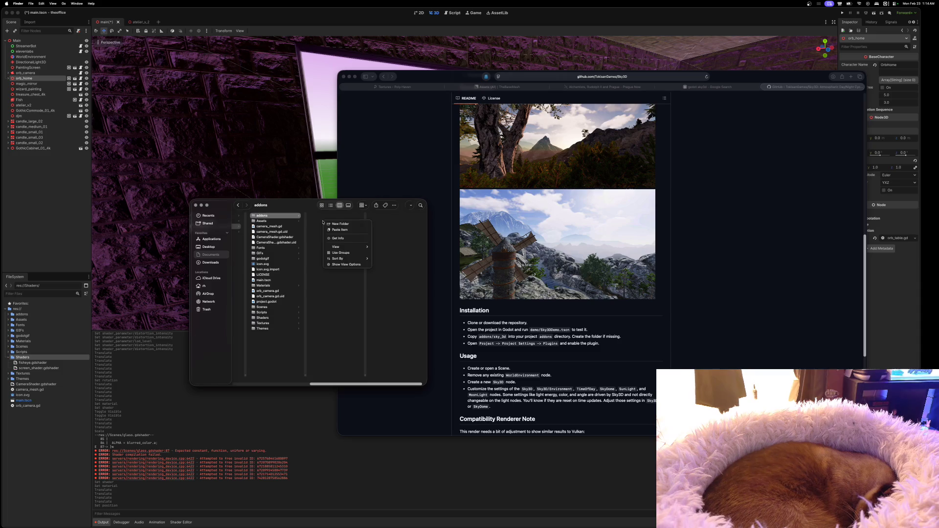
click(330, 231)
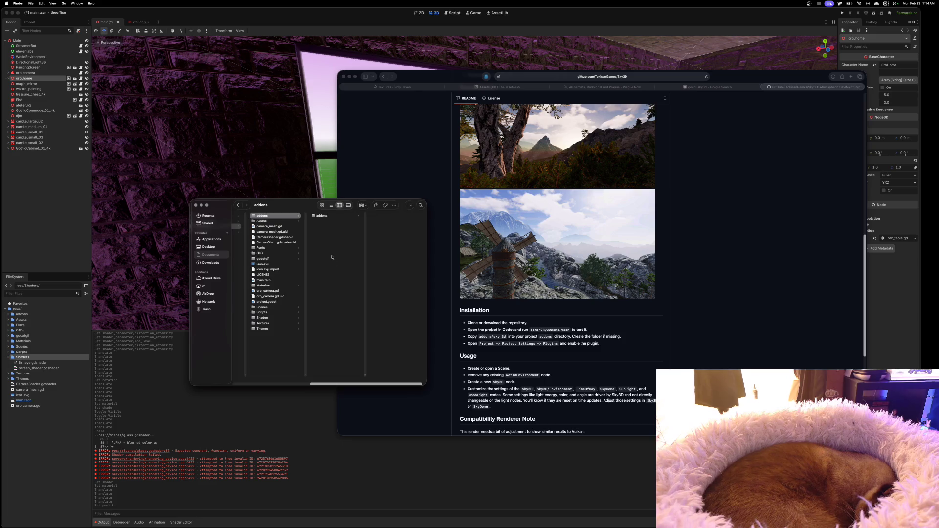
click(313, 217)
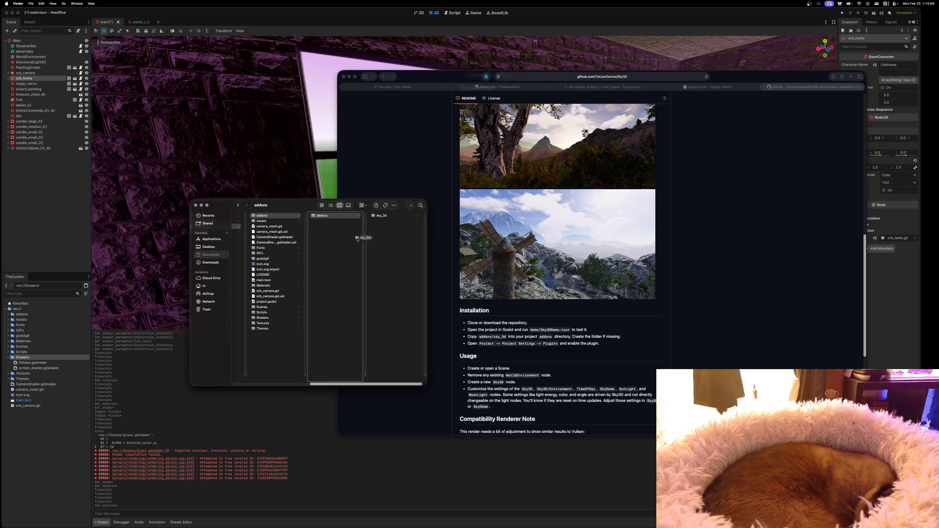
right_click(315, 217)
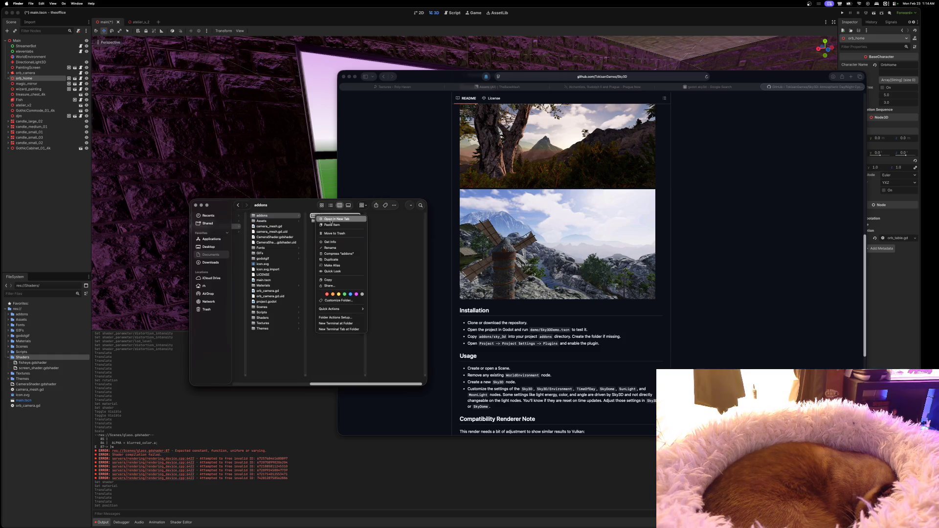
click(332, 224)
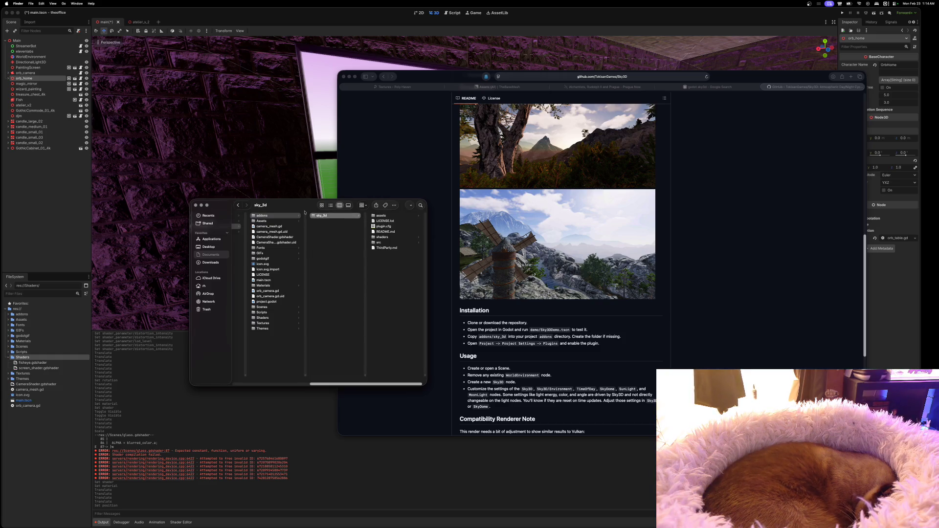
key(super+w)
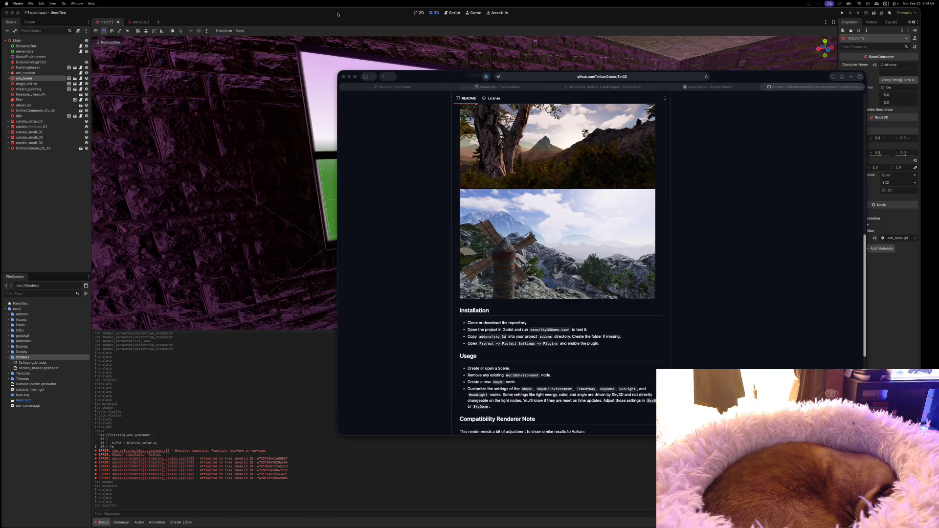
Tick Enabled for Sky3D in theoffice's Project Settings Plugins list, then return to the README.
click(350, 29)
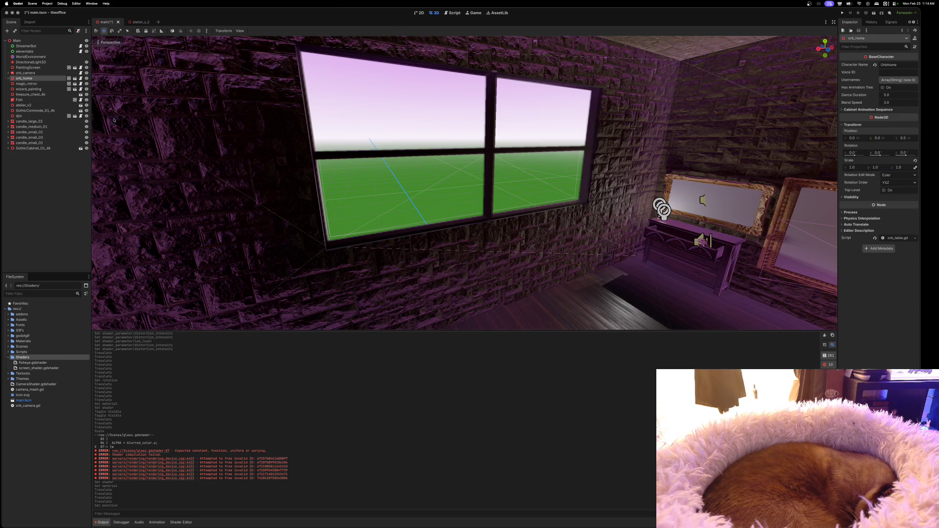
click(47, 4)
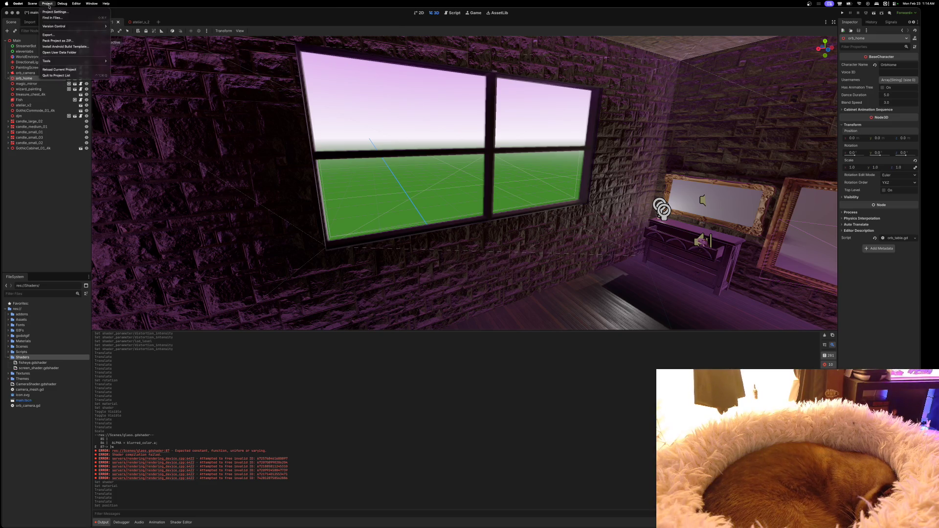
click(53, 12)
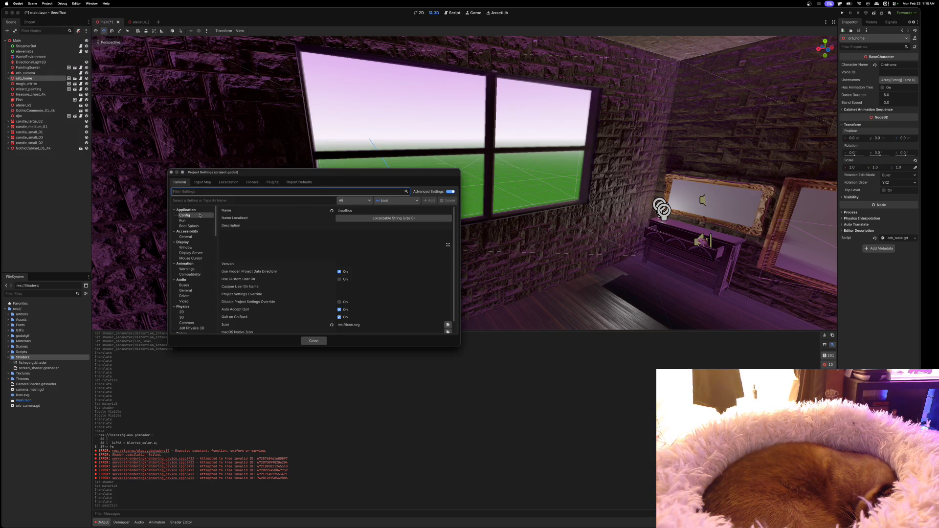
drag(254, 172, 280, 152)
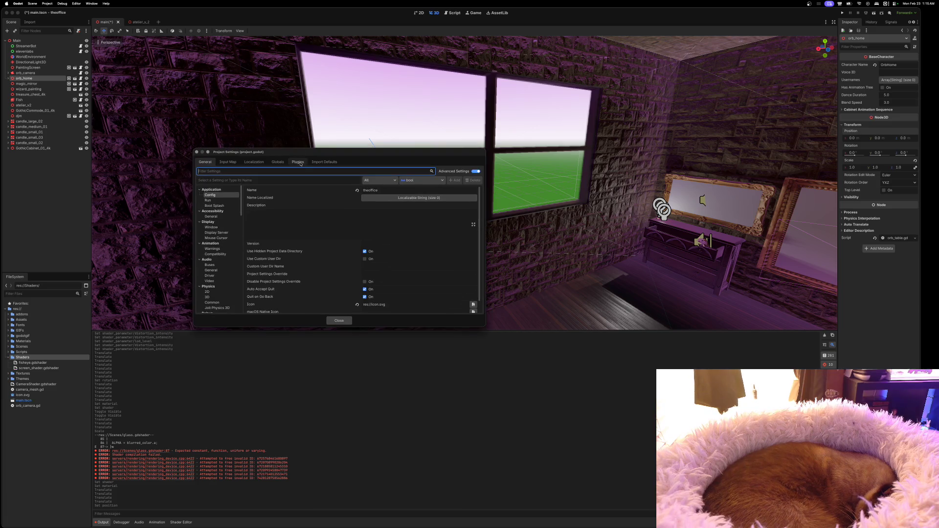
click(298, 162)
click(203, 187)
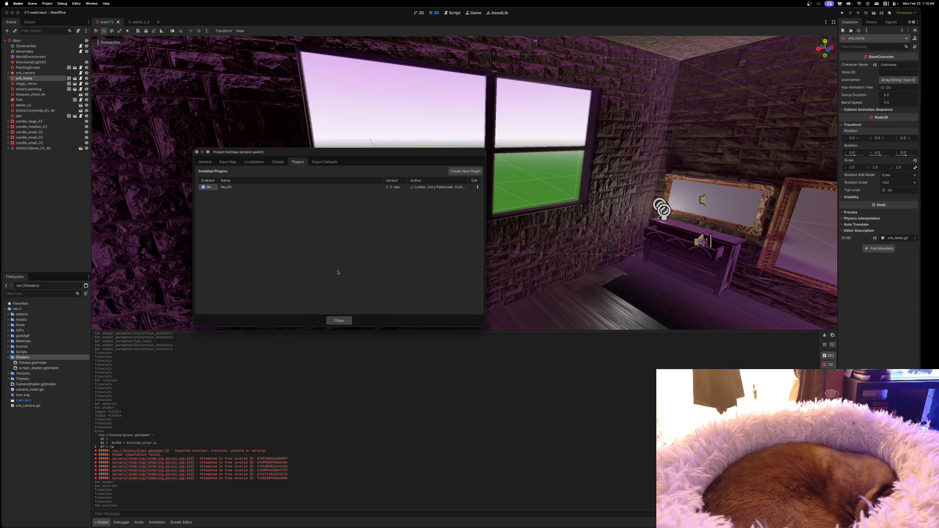
click(339, 321)
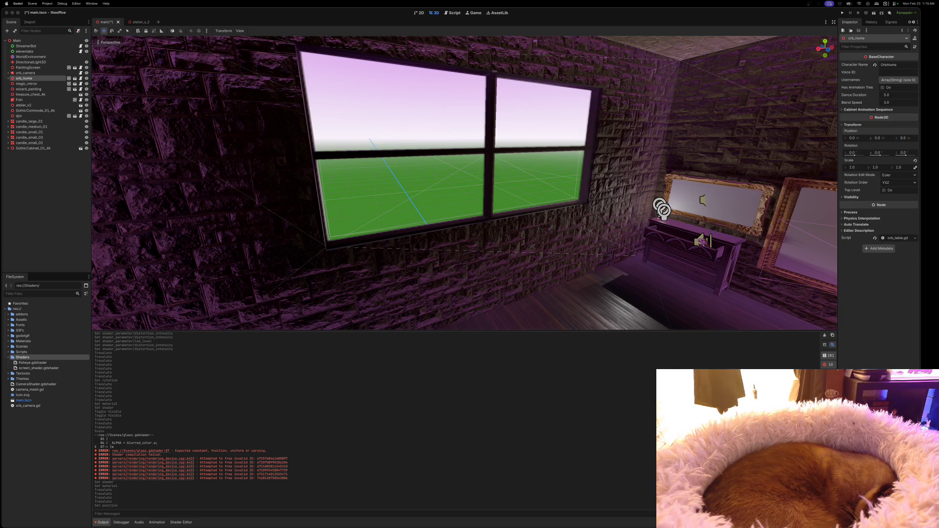
key(super+Tab)
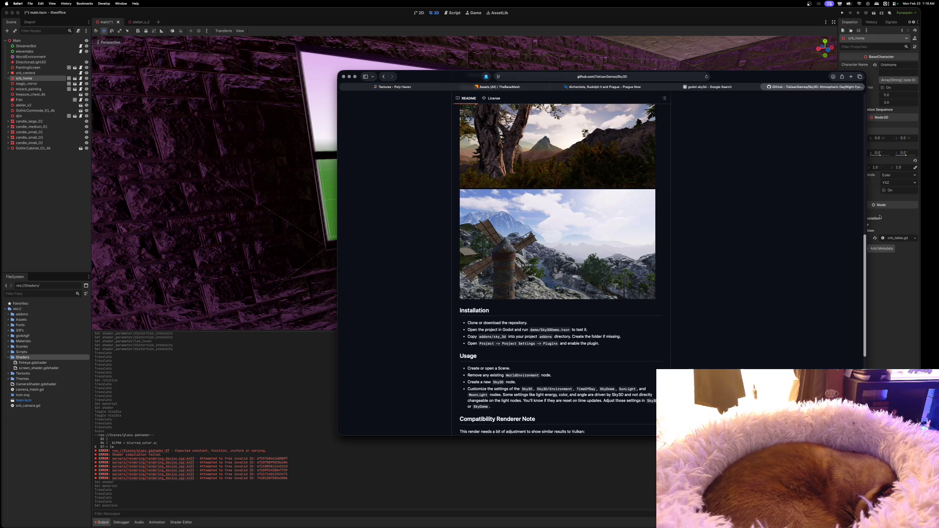
Open YouTube in a new tab, search 'kajagoogoo too shy bass cover', and open the first result.
key(super+t)
text(youtube.com)
key(Return)
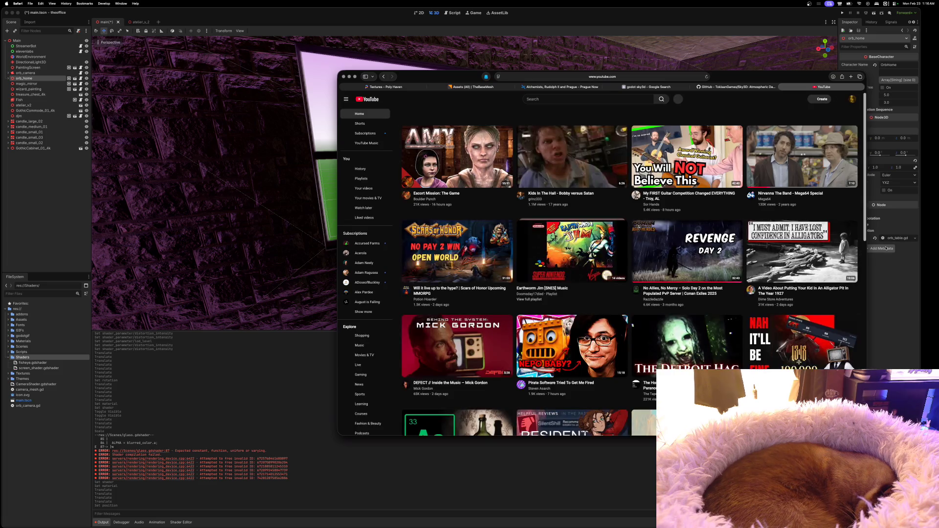
click(528, 99)
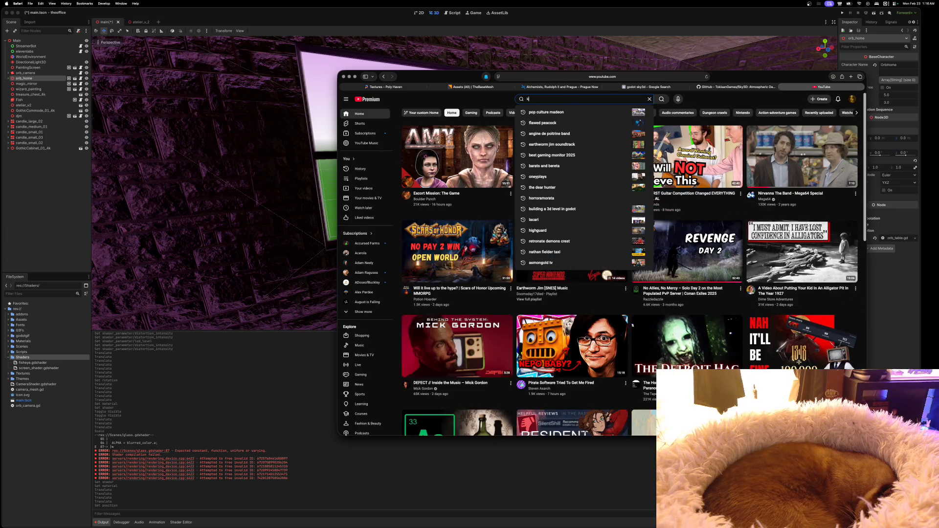
text(kajagoogoo too sh)
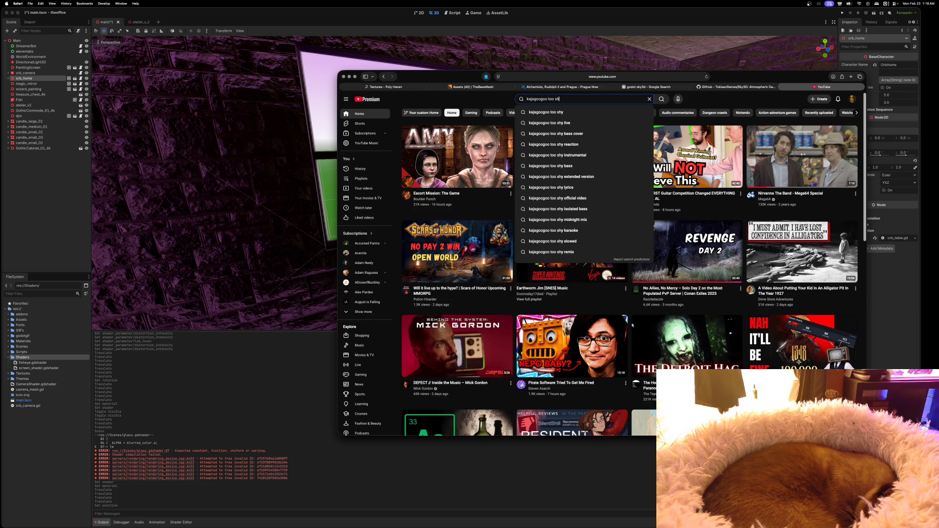
text(y7 bass)
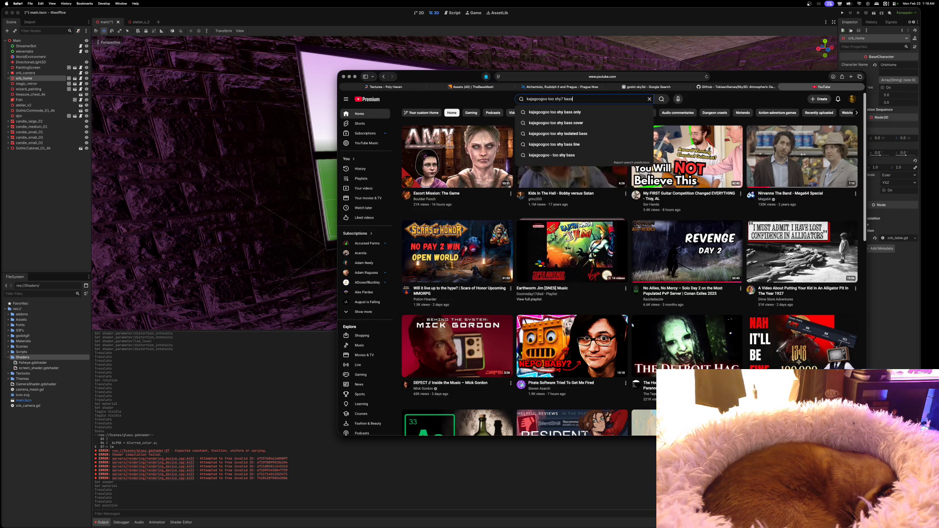
click(557, 123)
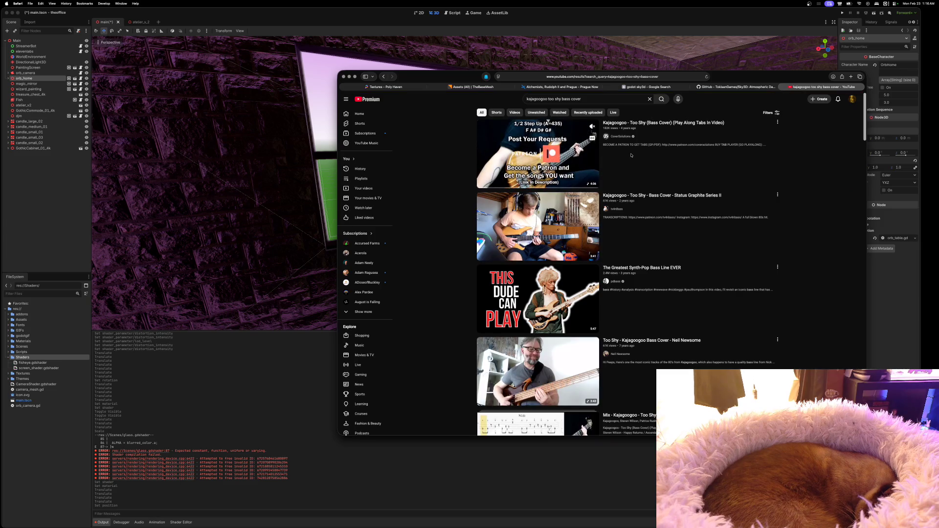
click(646, 173)
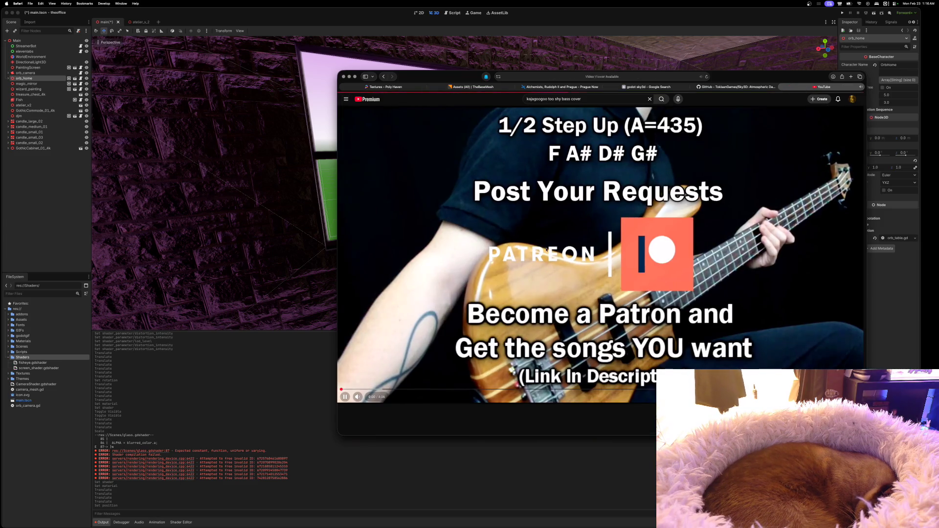
Play the Too Shy bass cover, skipping to 0:28 and then about 1:02, then pause it.
drag(460, 77, 454, 55)
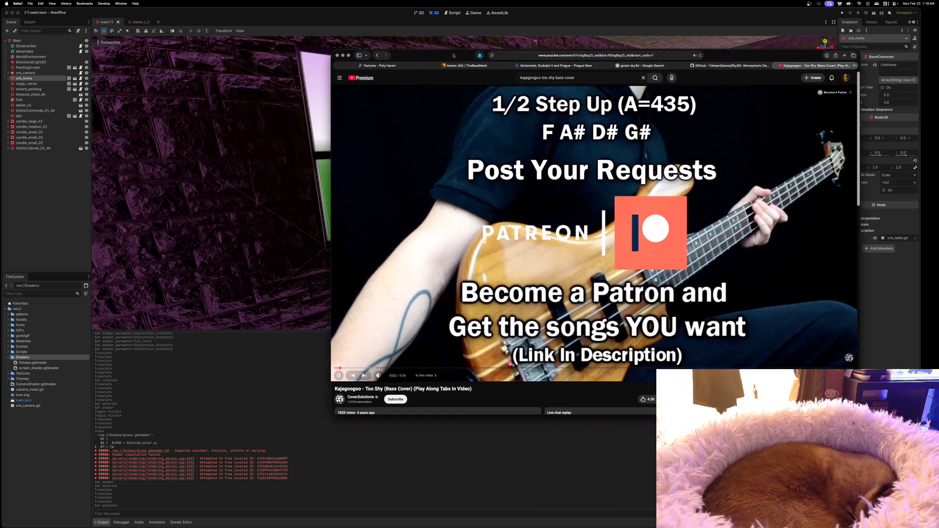
click(364, 367)
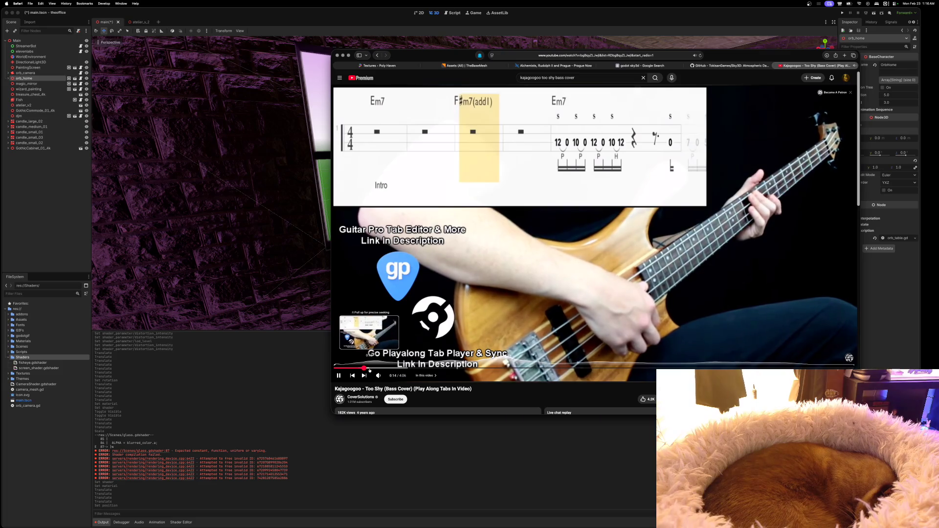
click(393, 368)
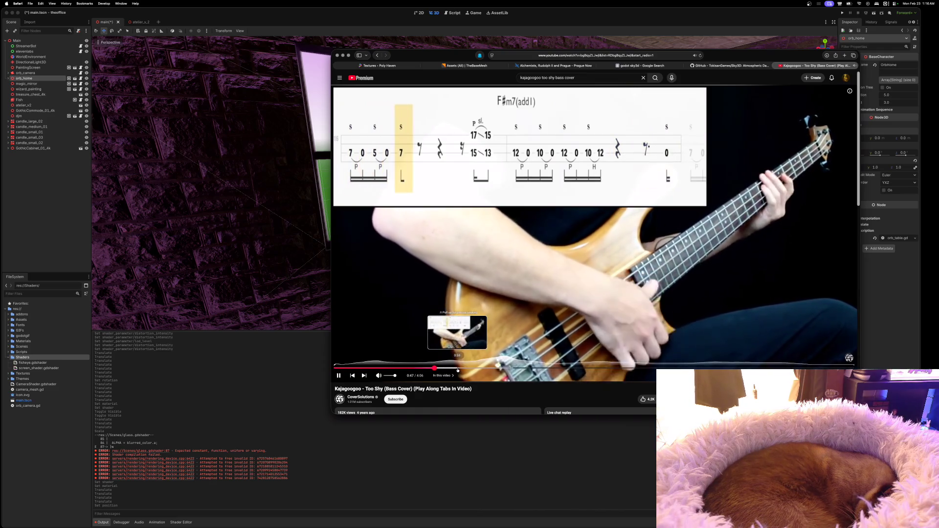
click(466, 369)
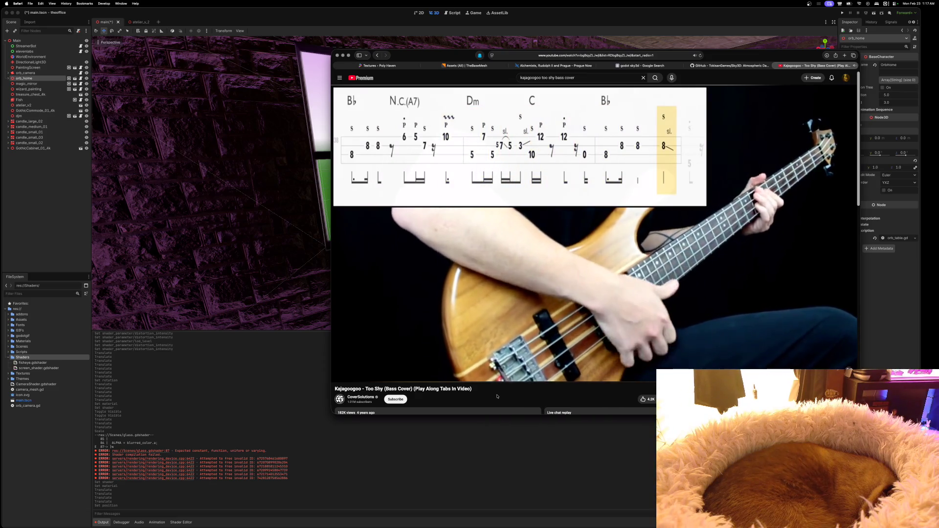
mouse_move(580, 376)
key(space)
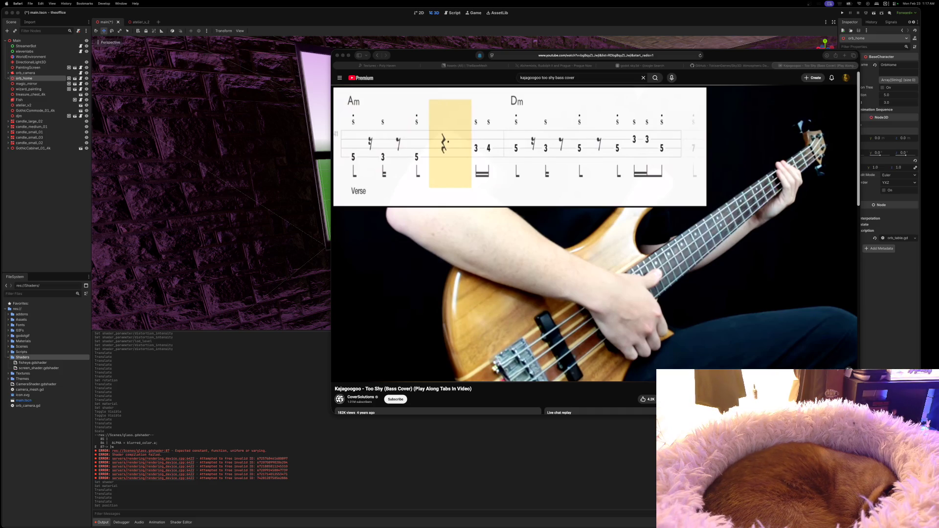
Bring the Focusrite Control Output Routing mixer in front of the video.
key(super+Tab)
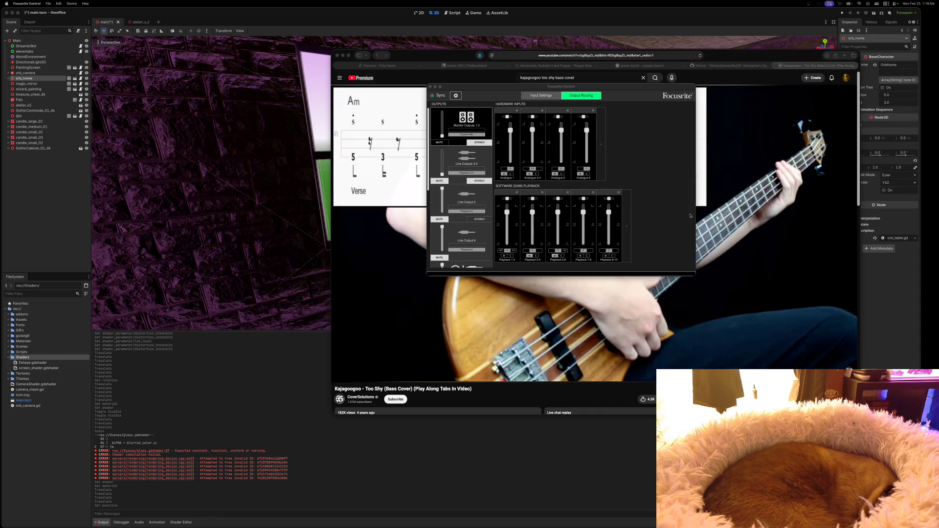
Show the Line Outputs 7-8 mix in Focusrite Control, then switch to Music's Playback settings.
scroll(467, 223, down, 5)
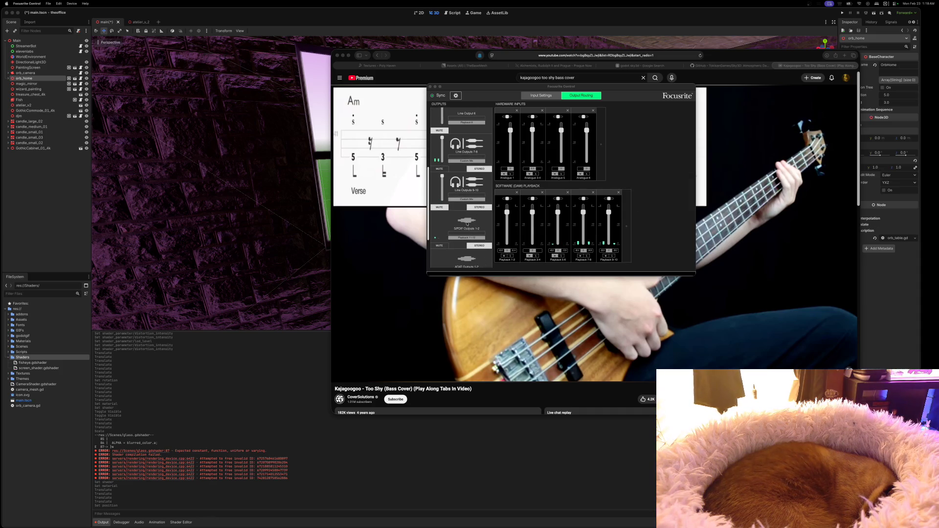
scroll(469, 196, down, 1)
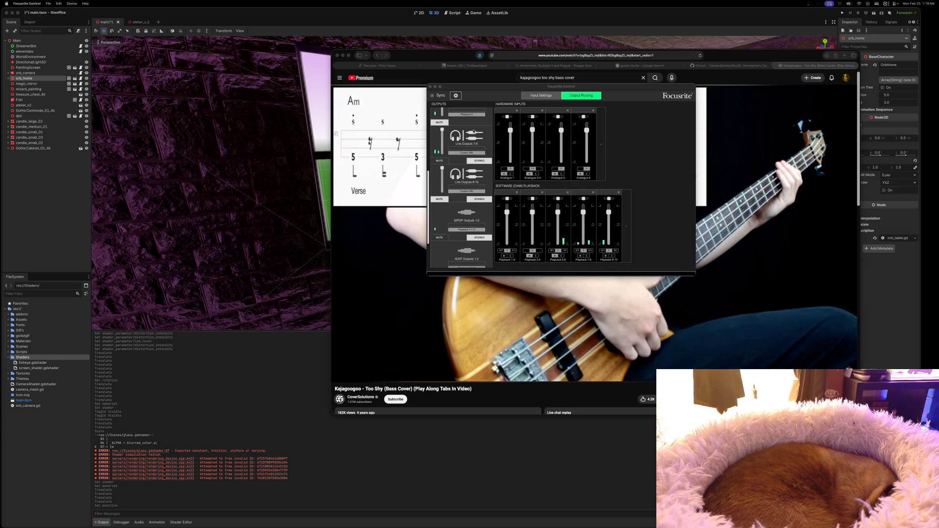
click(474, 132)
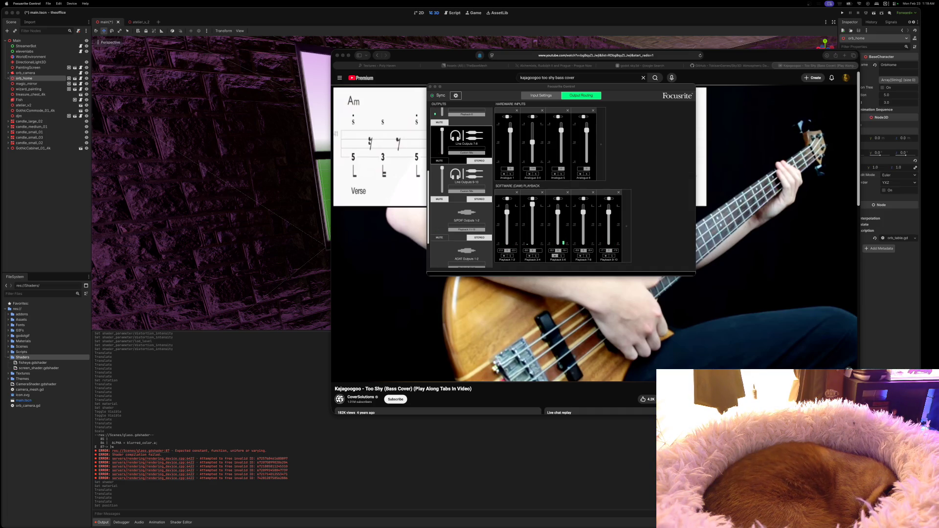
key(super+Tab)
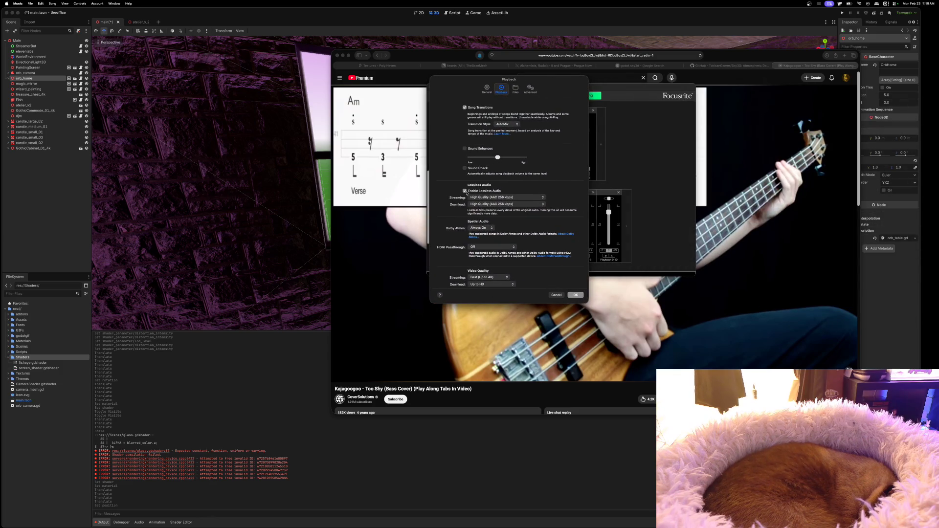
Check the Dolby Atmos choices, close Music's Playback settings, and shift the Focusrite mixer window.
click(488, 228)
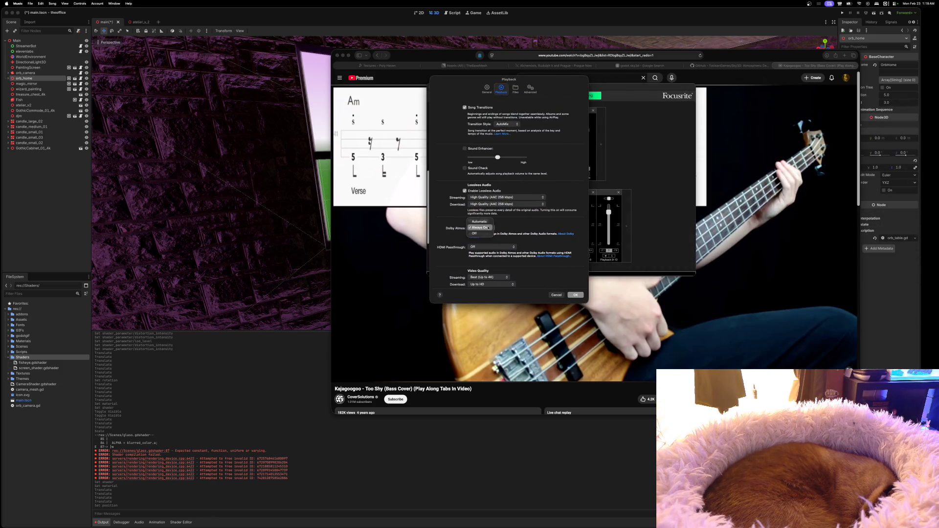
click(477, 234)
click(575, 295)
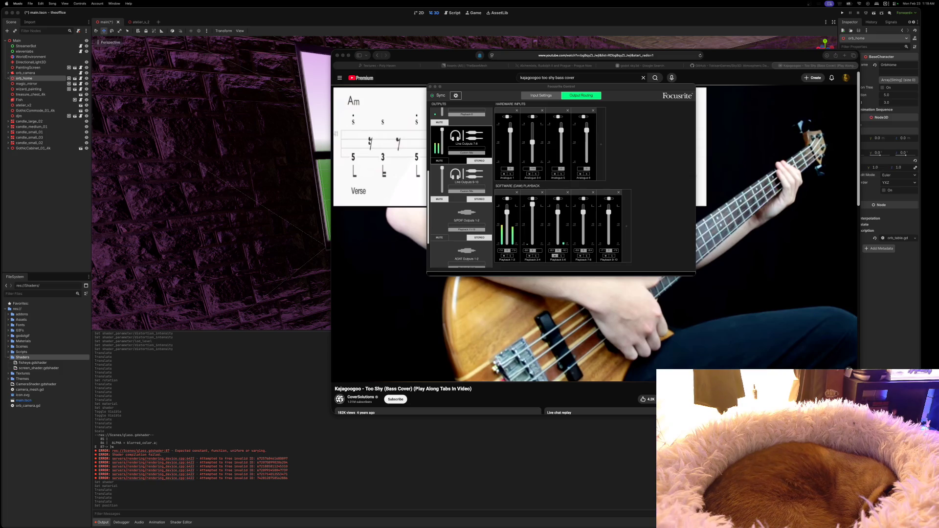
drag(646, 87, 673, 99)
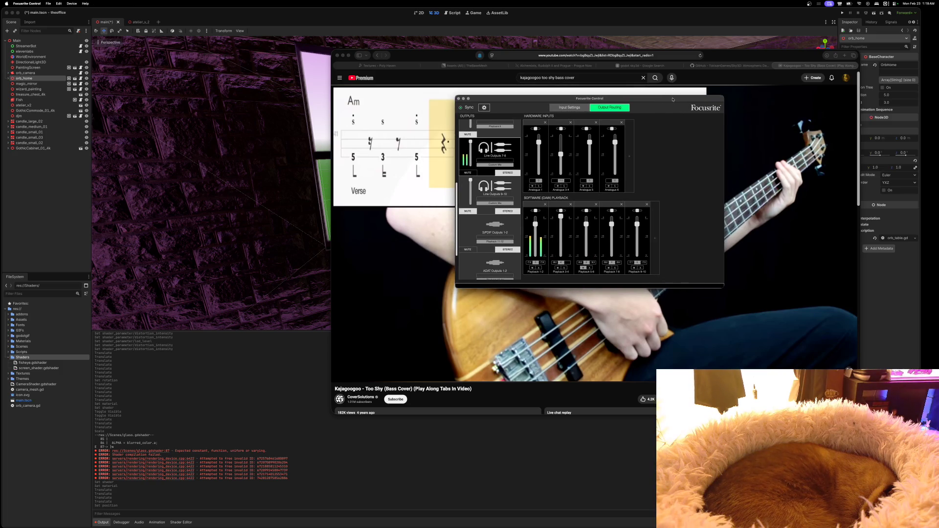
Hide Focusrite Control and go back to the Too Shy bass cover search results in Safari.
key(super+h)
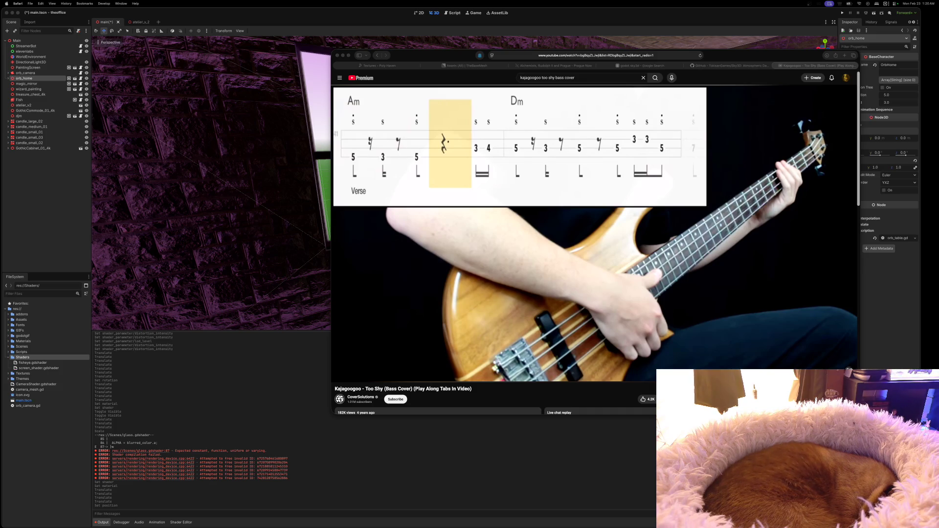
click(763, 55)
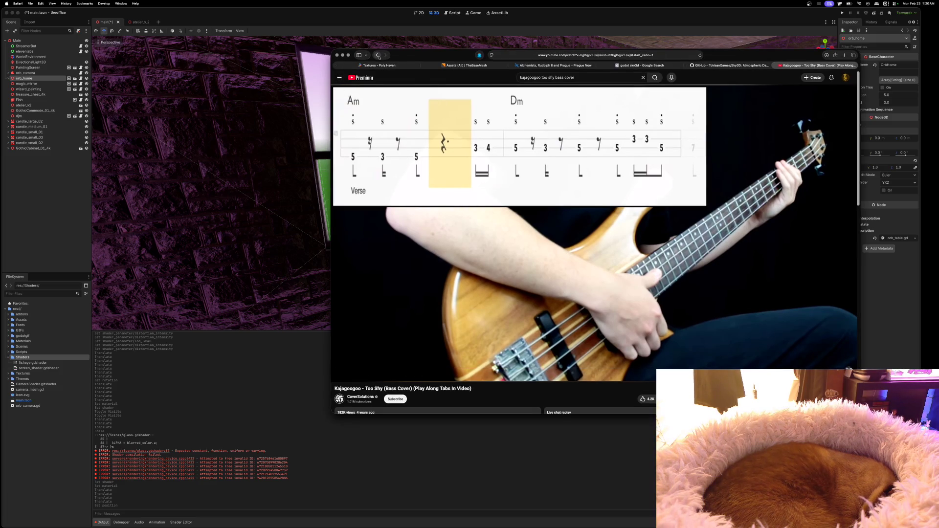
click(377, 56)
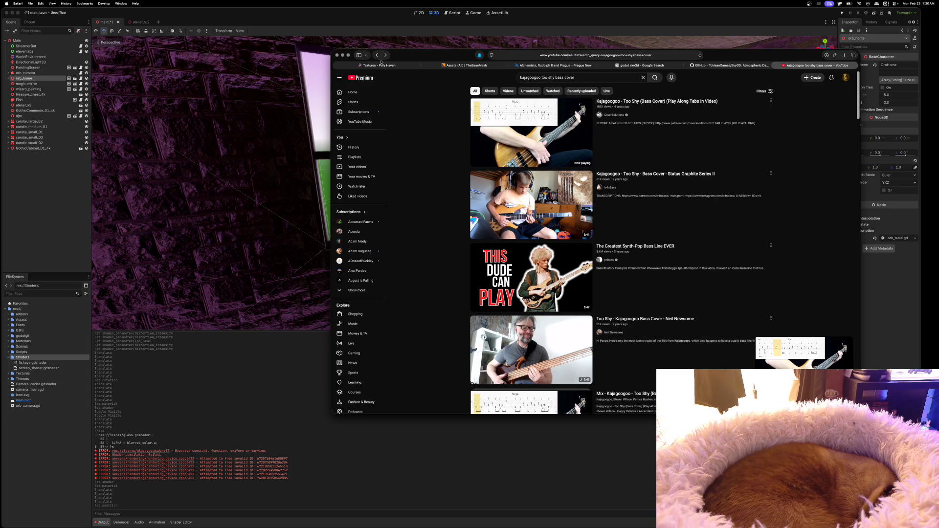
Play 'The Greatest Synth-Pop Bass Line EVER' from the results, skipping ahead to 0:15.
mouse_move(392, 64)
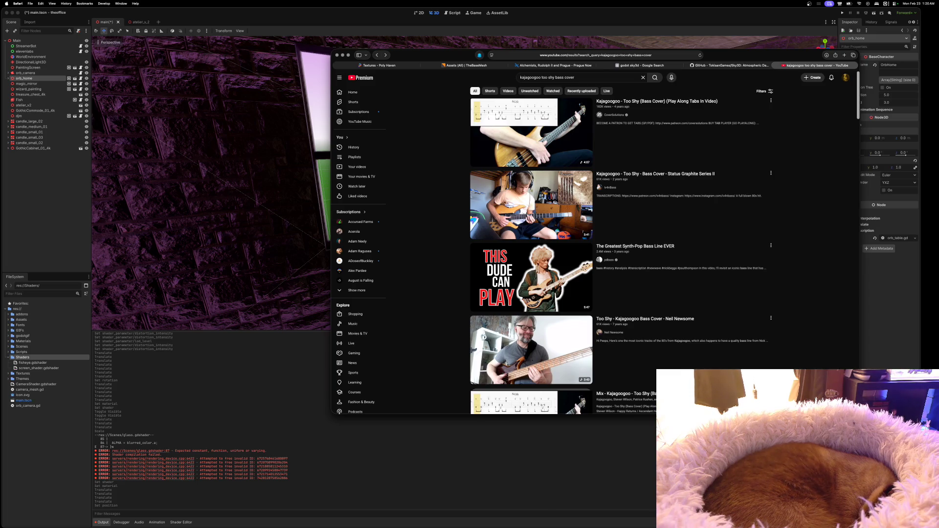
mouse_move(542, 251)
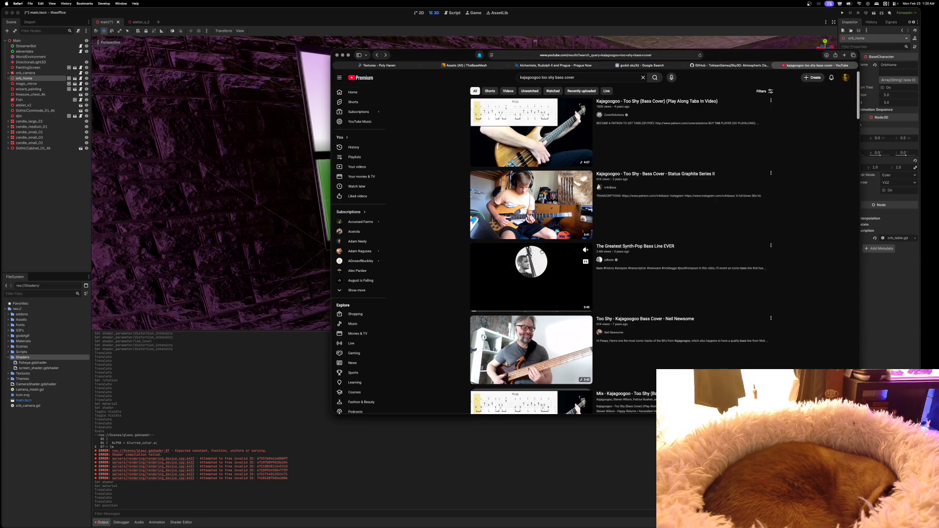
click(542, 251)
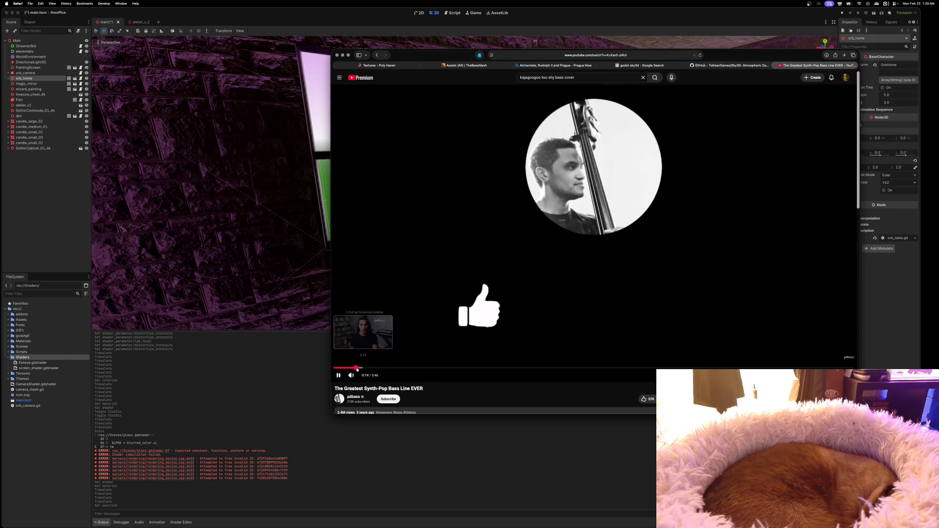
click(356, 367)
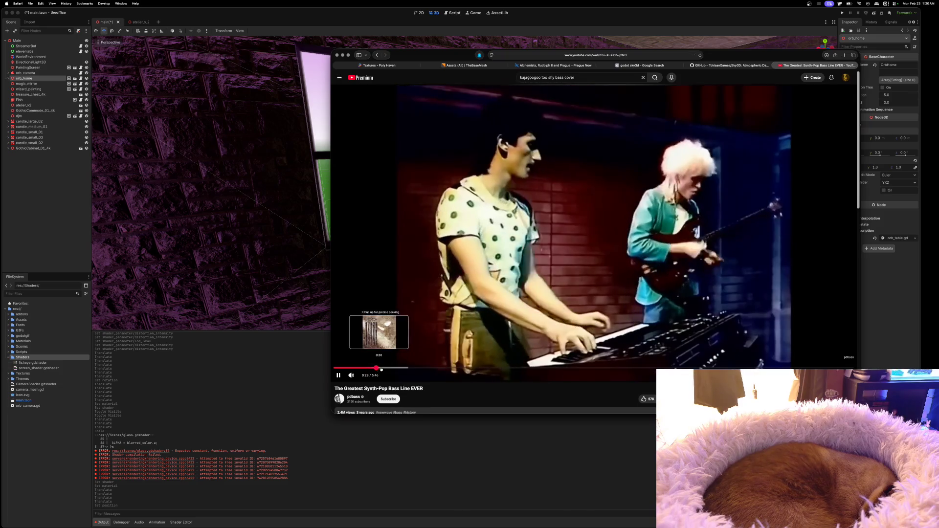
Skip the synth-pop bass video ahead to 0:38, 0:54, 1:08, 1:13 and 1:25.
click(390, 370)
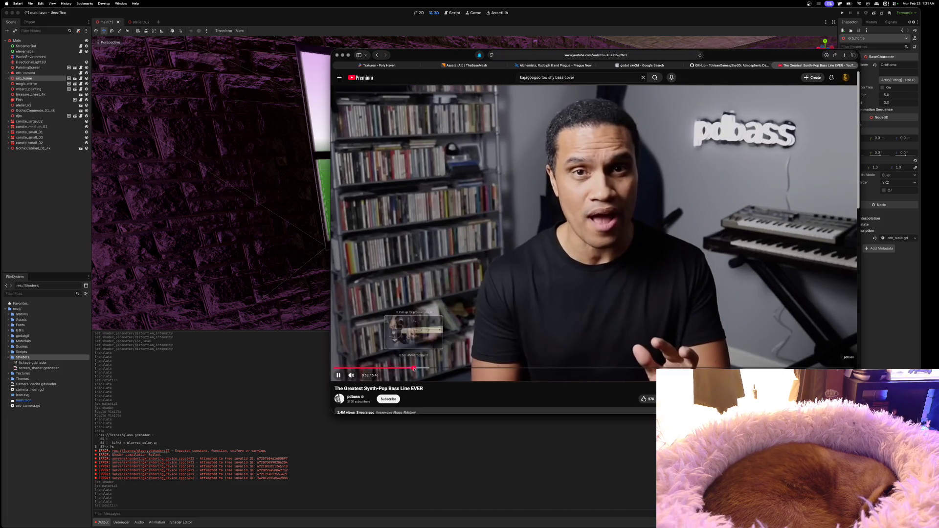
click(416, 369)
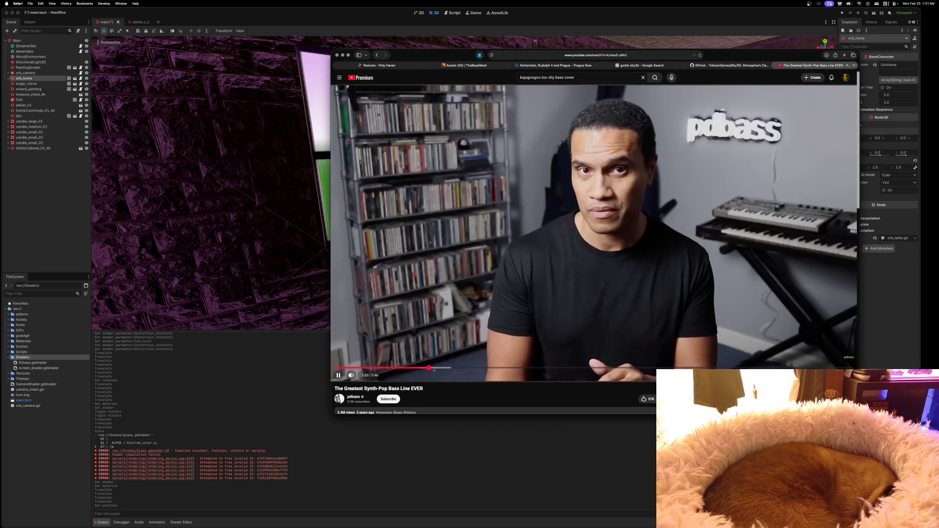
click(437, 369)
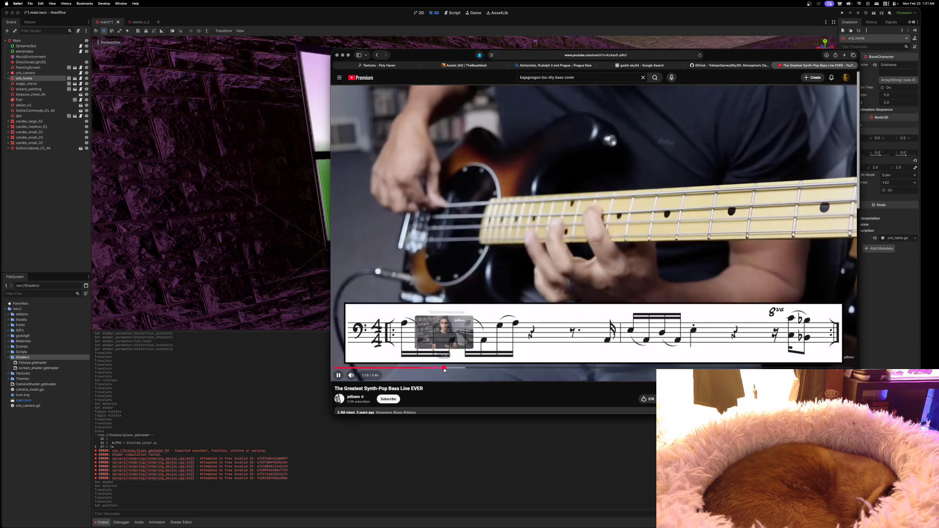
click(447, 369)
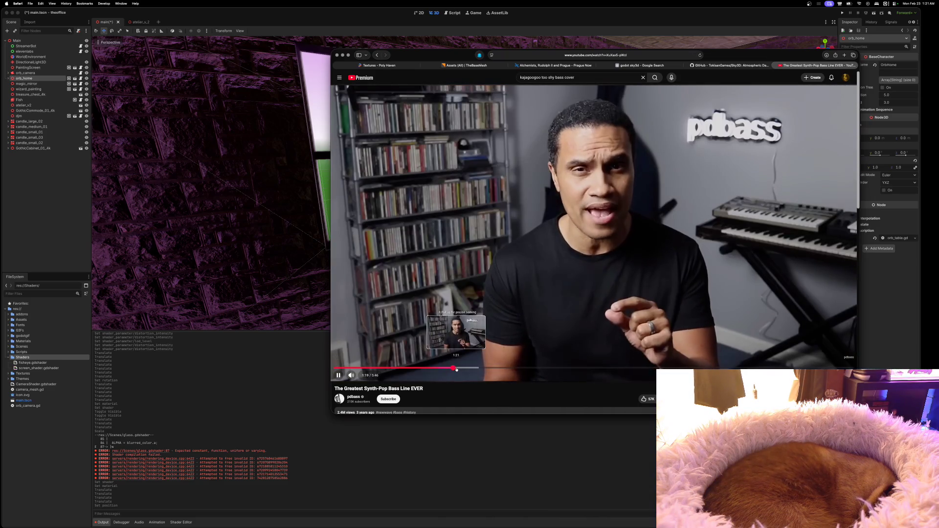
click(461, 369)
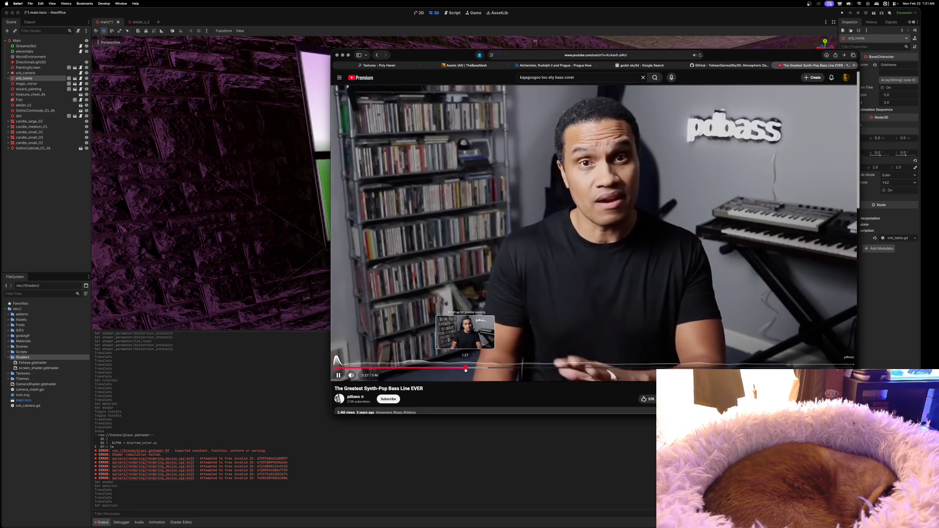
Skip ahead past 1:42, then go back to the 'kajagoogoo too shy bass cover' search results.
click(485, 369)
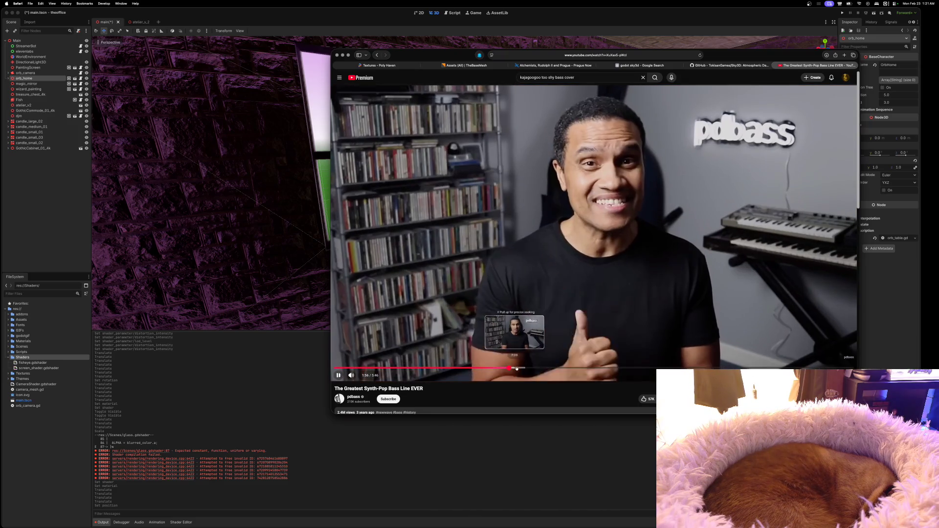
click(525, 369)
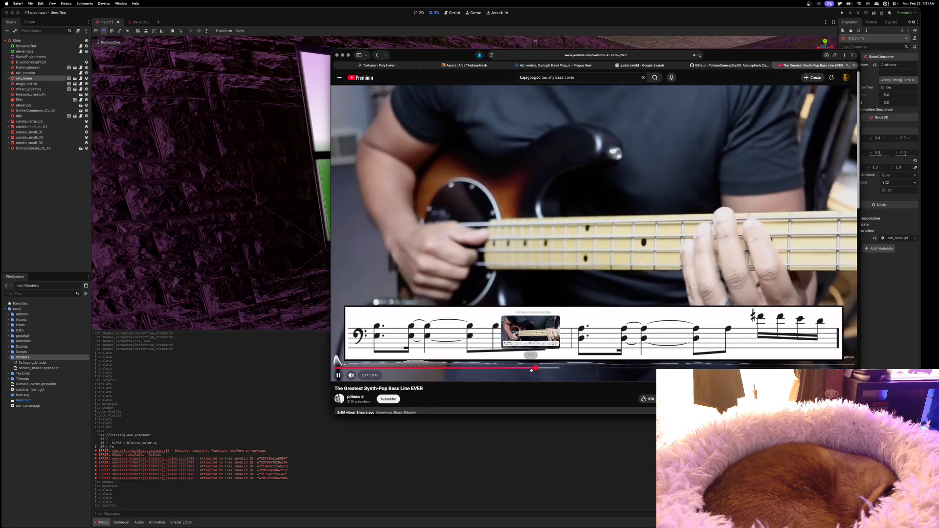
click(531, 369)
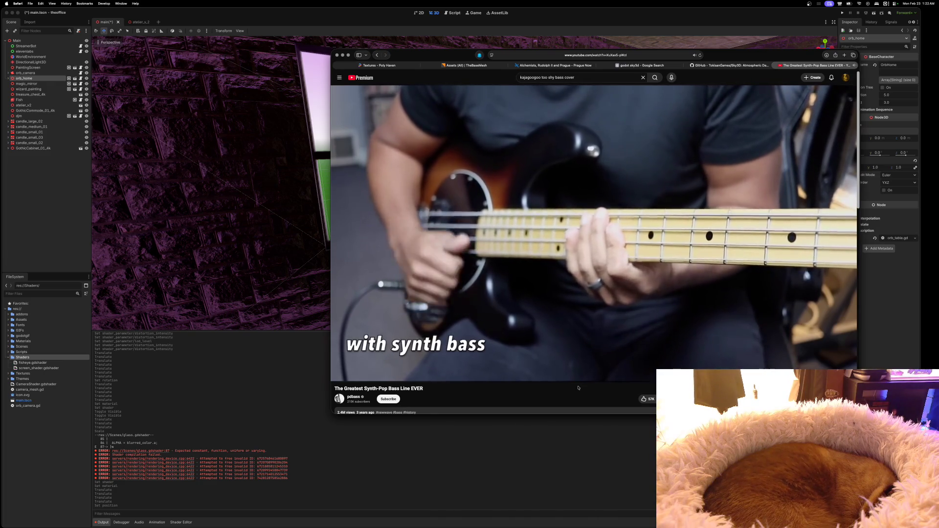
mouse_move(585, 338)
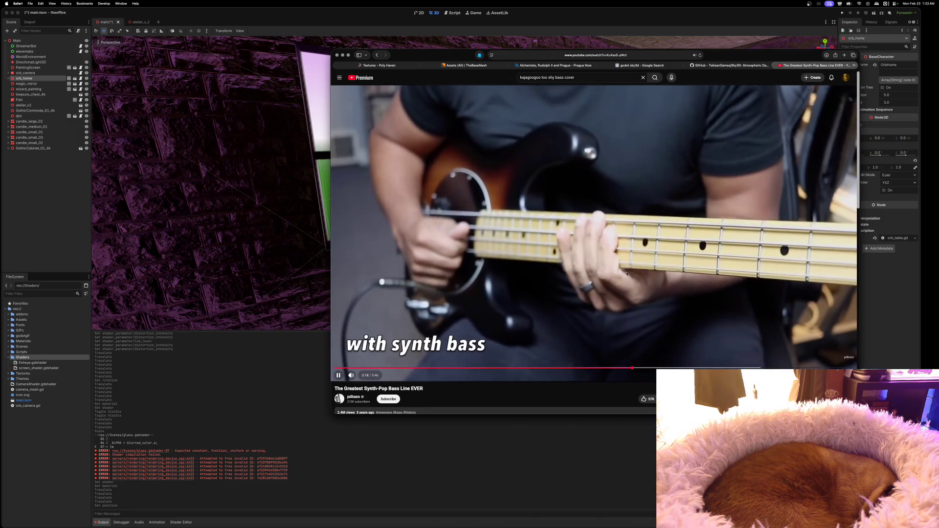
click(376, 56)
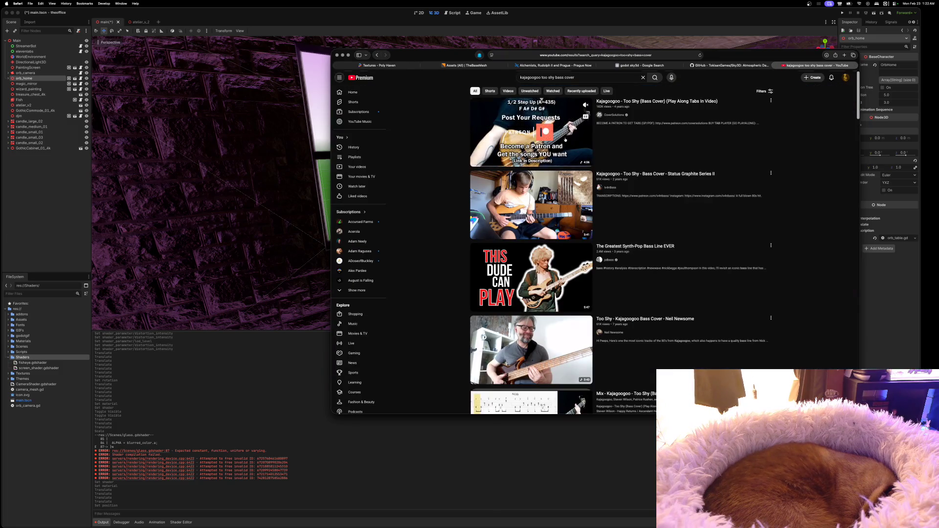
Open the Too Shy (Bass Cover) video and advance it to the bass tabs around 1:04.
click(551, 162)
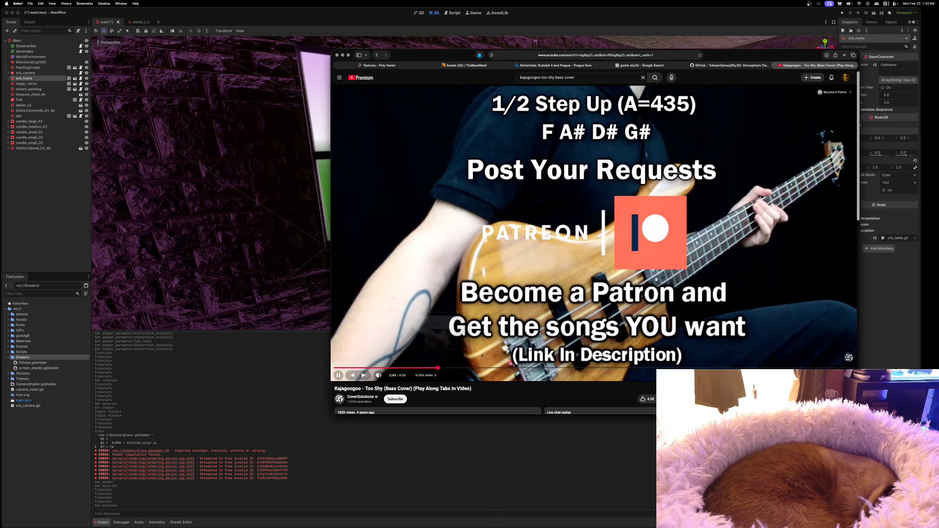
click(438, 367)
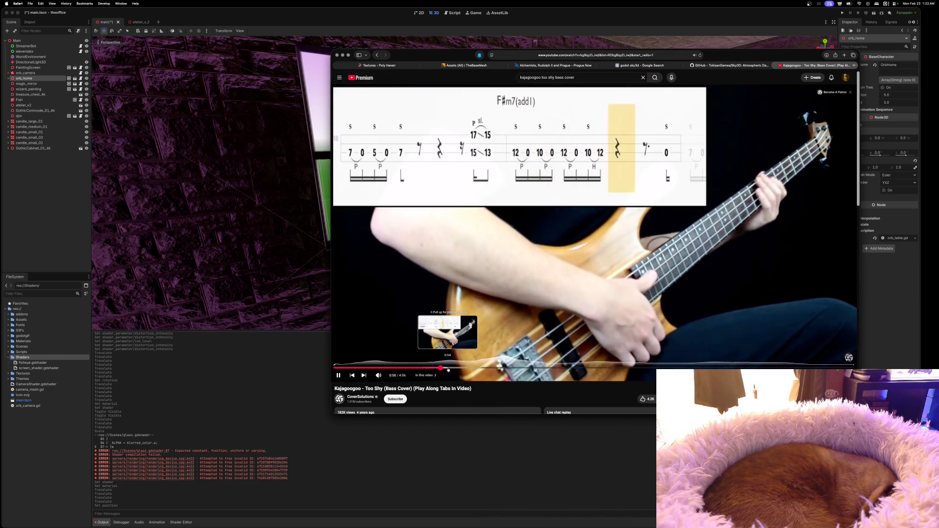
drag(448, 371, 495, 369)
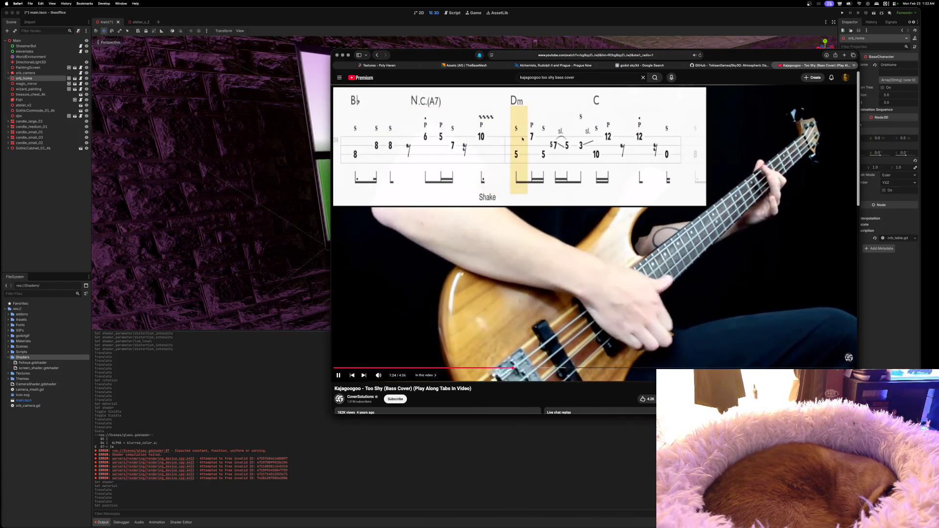
Pause the bass cover and minimize the browser to reveal the Godot editor.
click(632, 271)
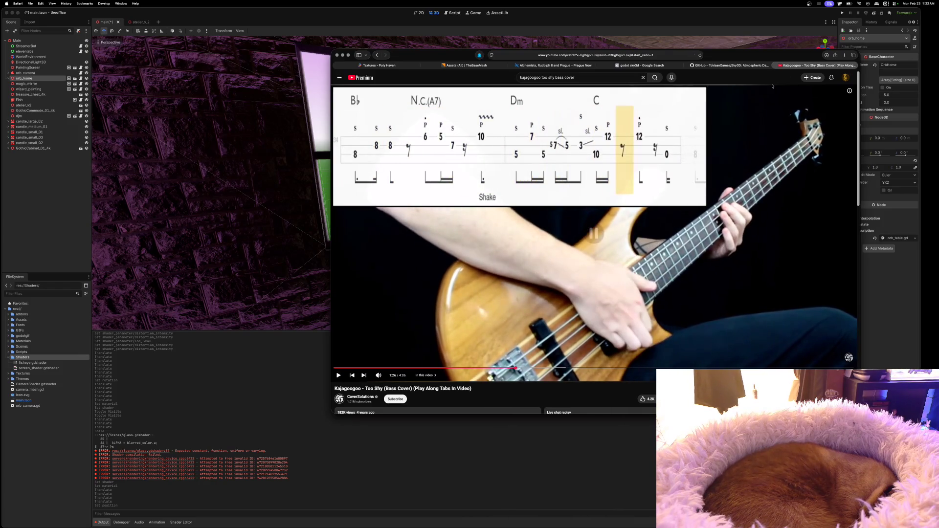
drag(773, 55, 758, 55)
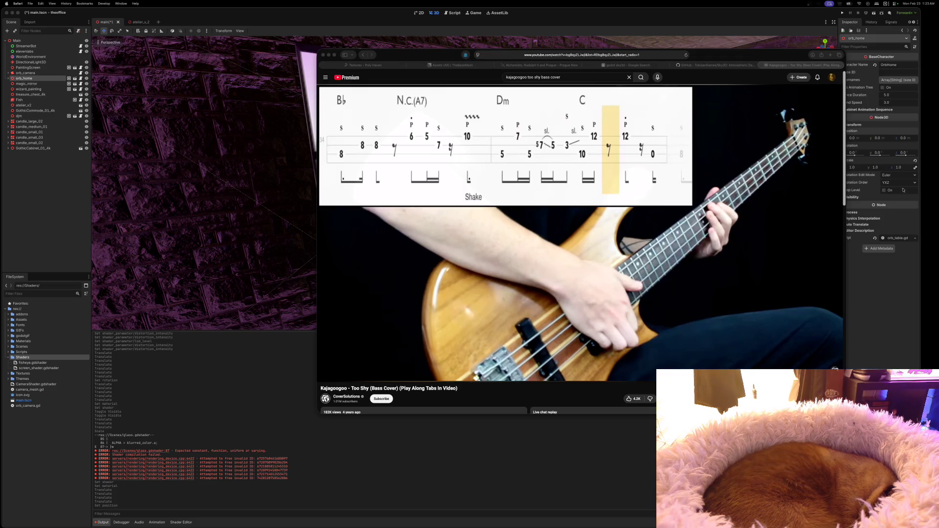
double_click(760, 58)
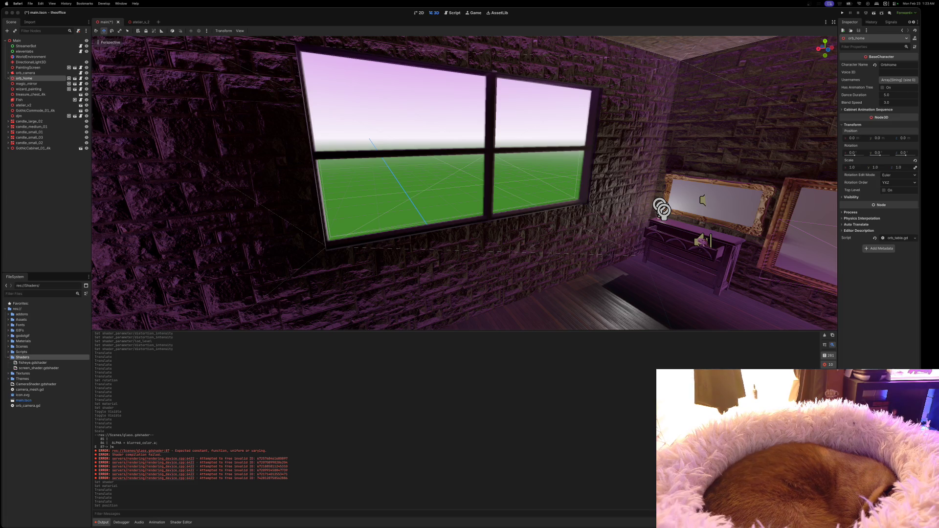
click(707, 13)
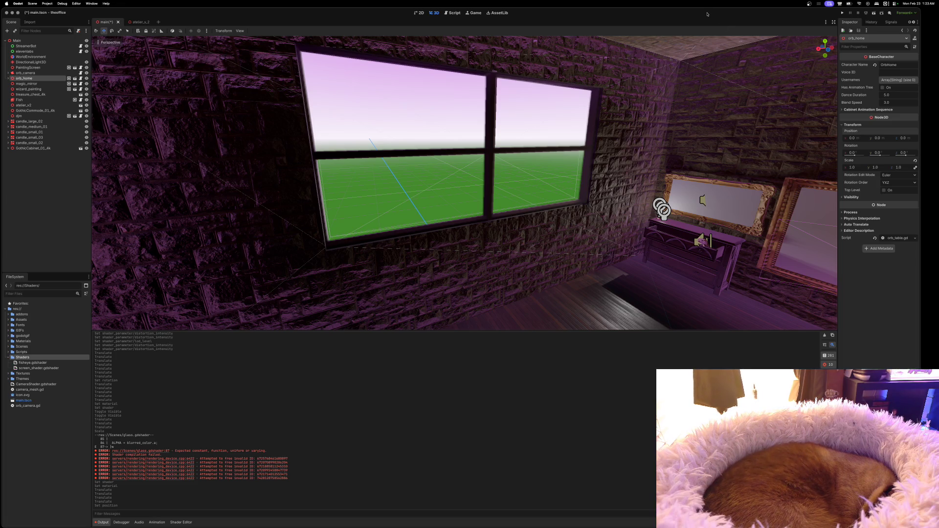
drag(632, 174, 768, 200)
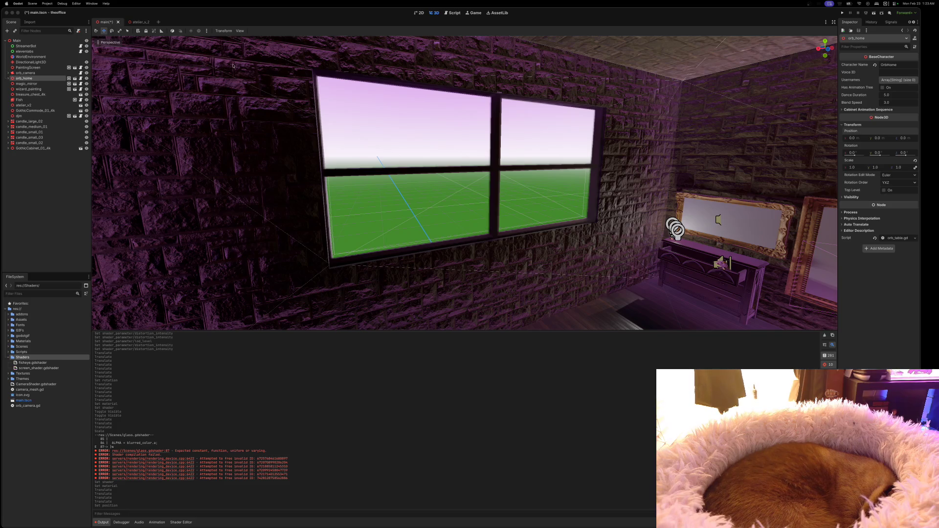
click(25, 160)
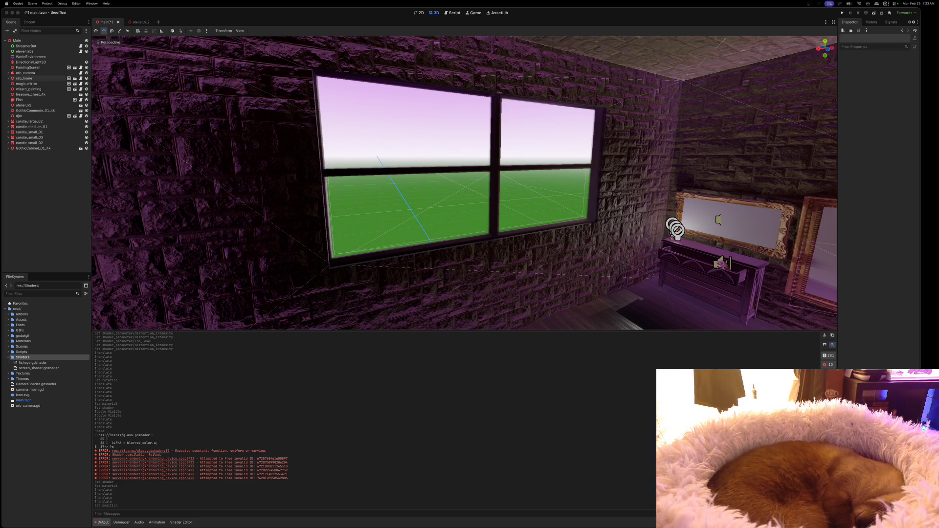
Delete the WorldEnvironment node from the scene tree.
right_click(39, 58)
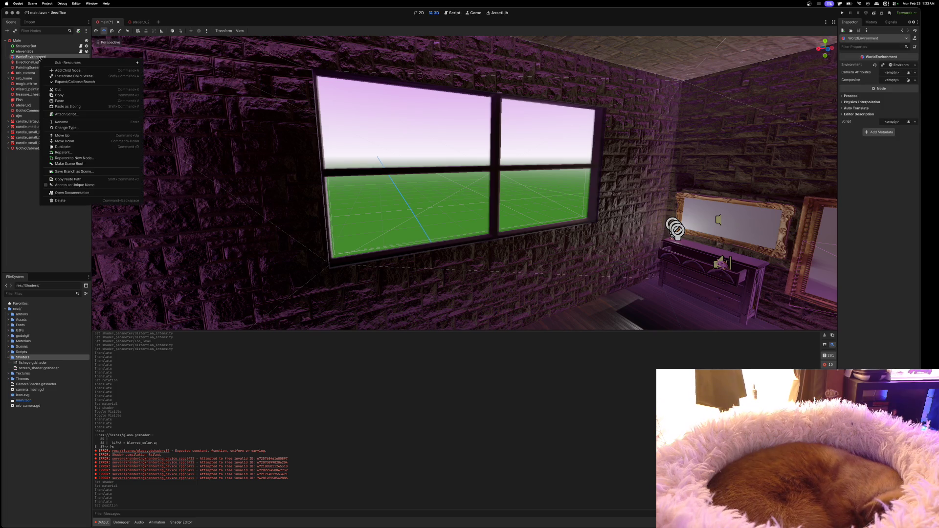
click(60, 201)
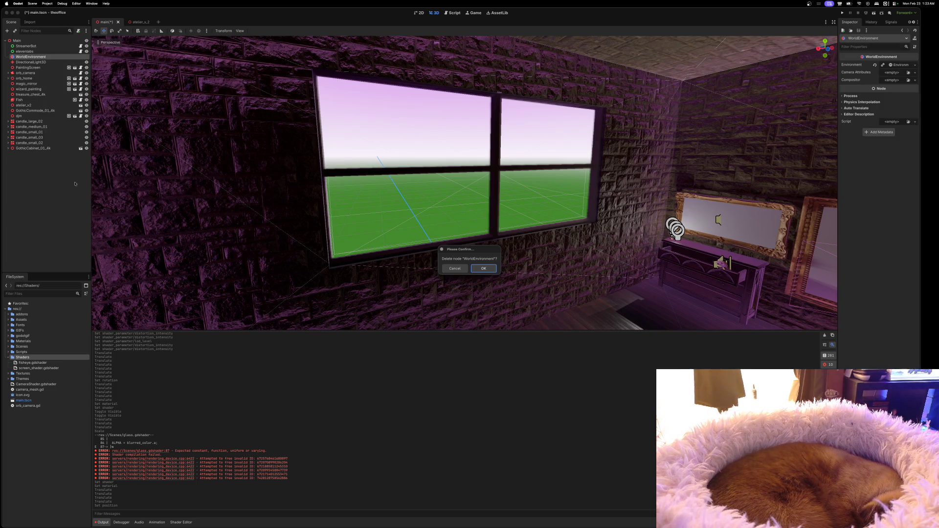
click(483, 268)
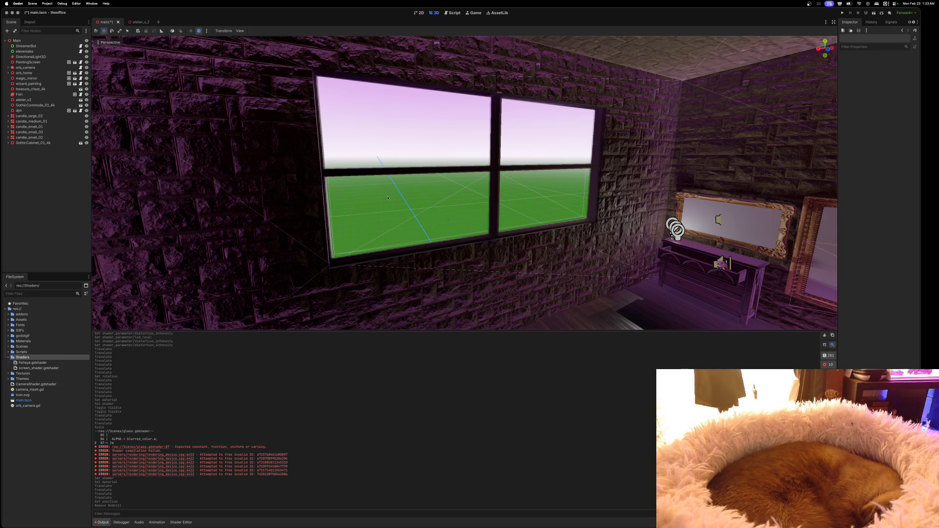
Add a Sky3D node, found by searching 'sky' in Create New Node.
key(ctrl+a)
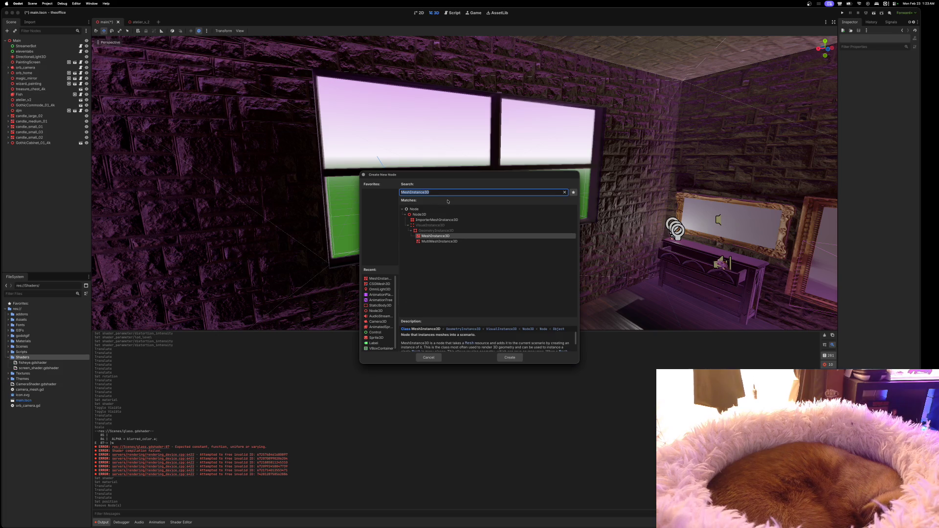
text(sky)
click(443, 250)
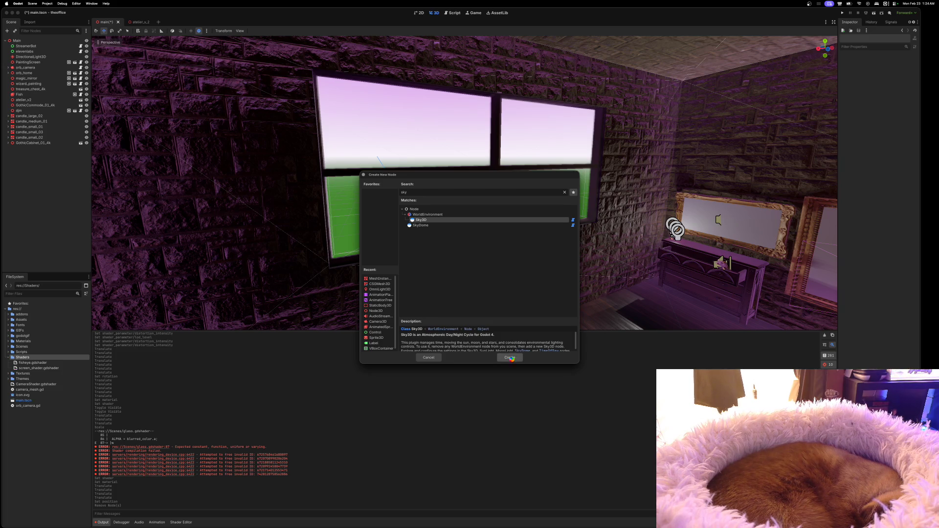
click(510, 358)
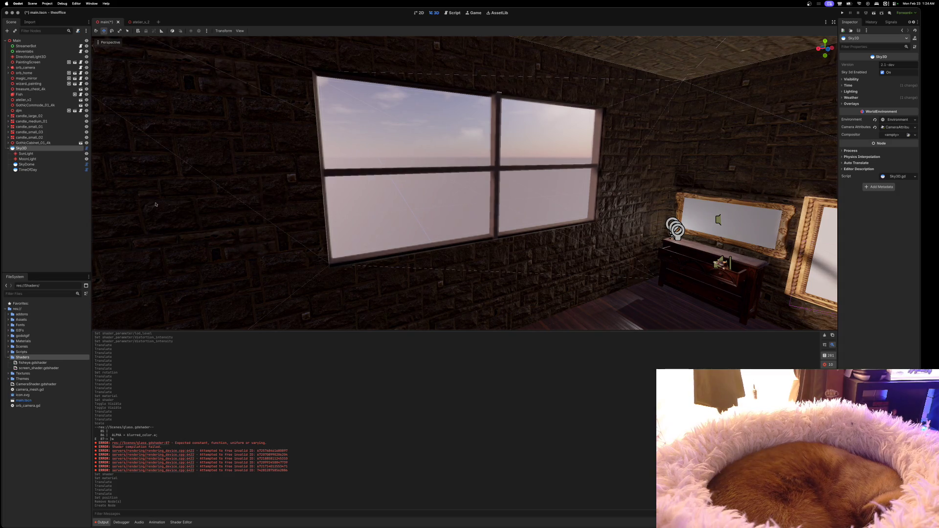
Move Sky3D to the top of the tree, hide DirectionalLight3D, and select Sky3D's TimeOfDay child.
key(Left)
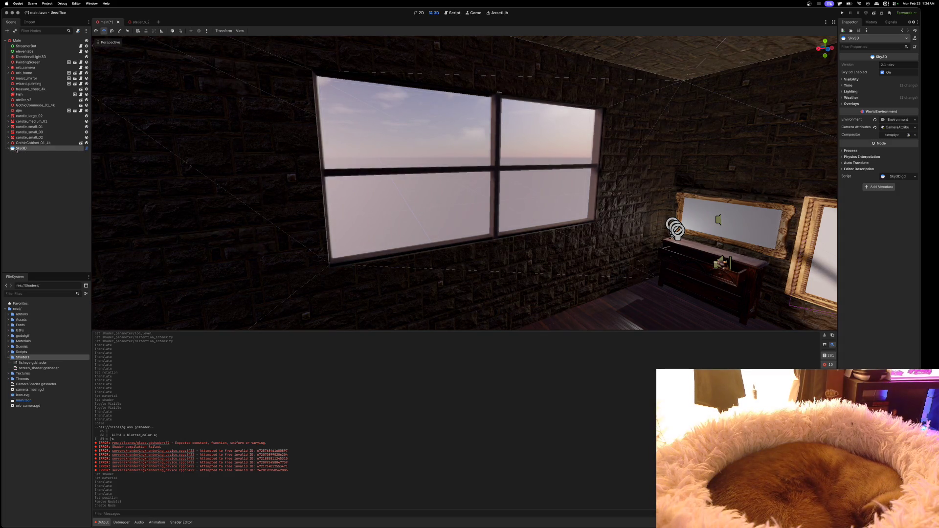
mouse_move(17, 150)
mouse_down()
mouse_move(14, 42)
mouse_move(16, 55)
mouse_up()
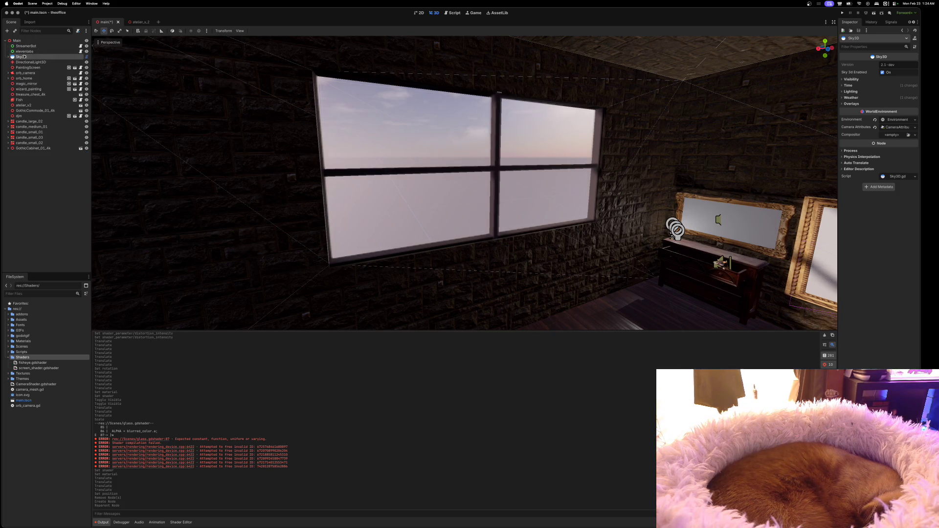
click(29, 62)
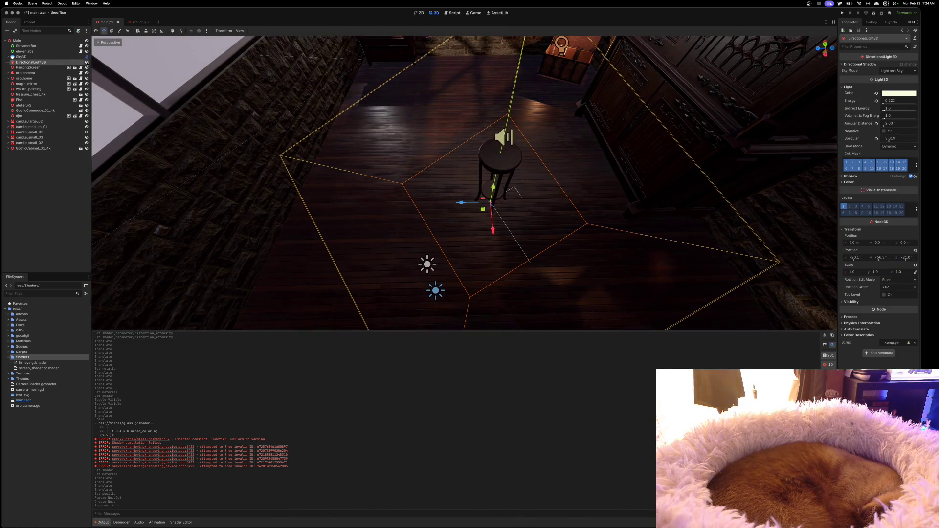
click(86, 62)
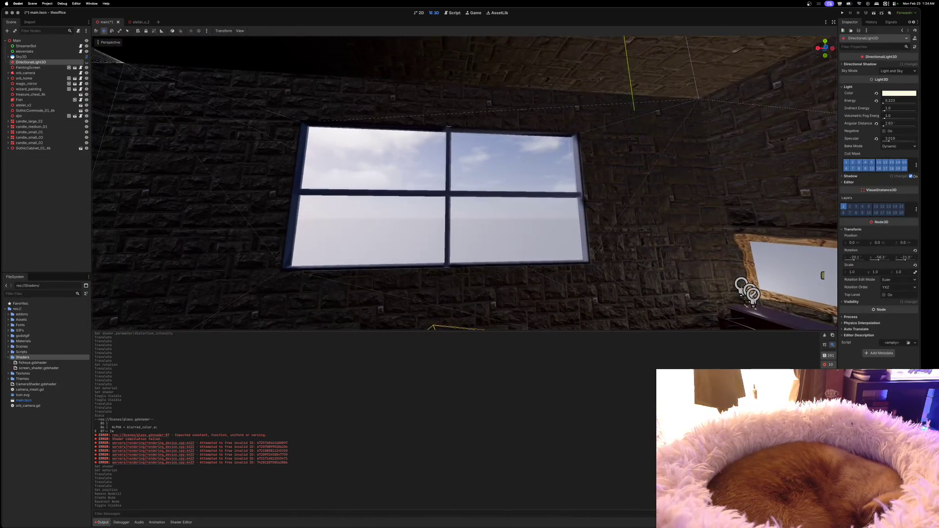
click(8, 56)
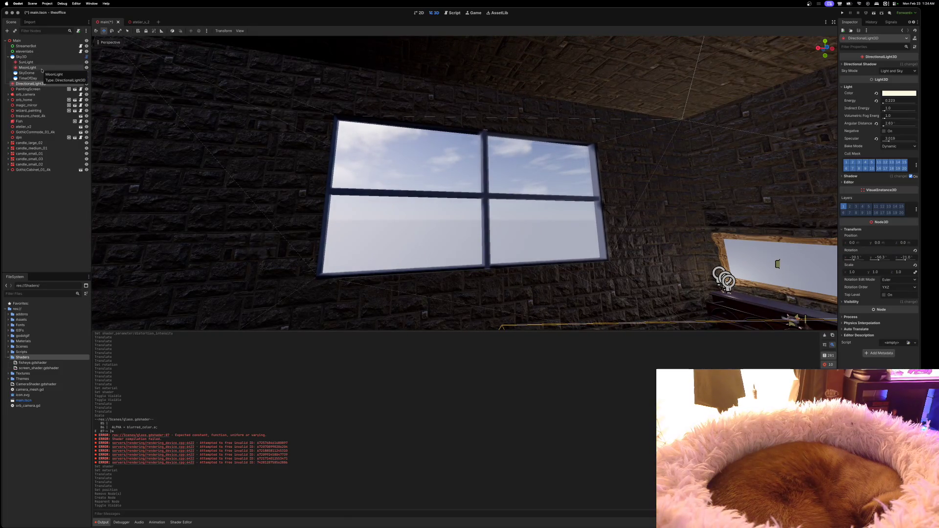
click(74, 79)
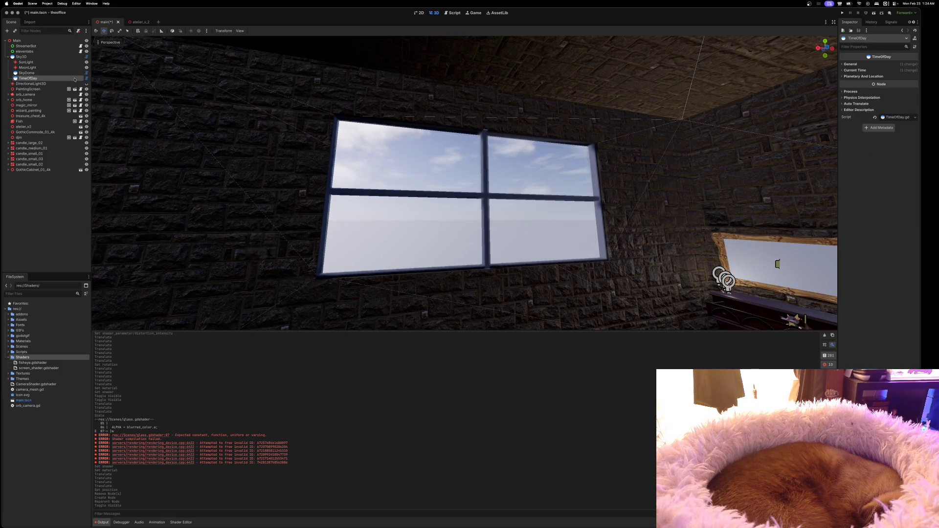
Enable System Sync under TimeOfDay's Current Time, then view the starry sky in the 3D view.
click(87, 79)
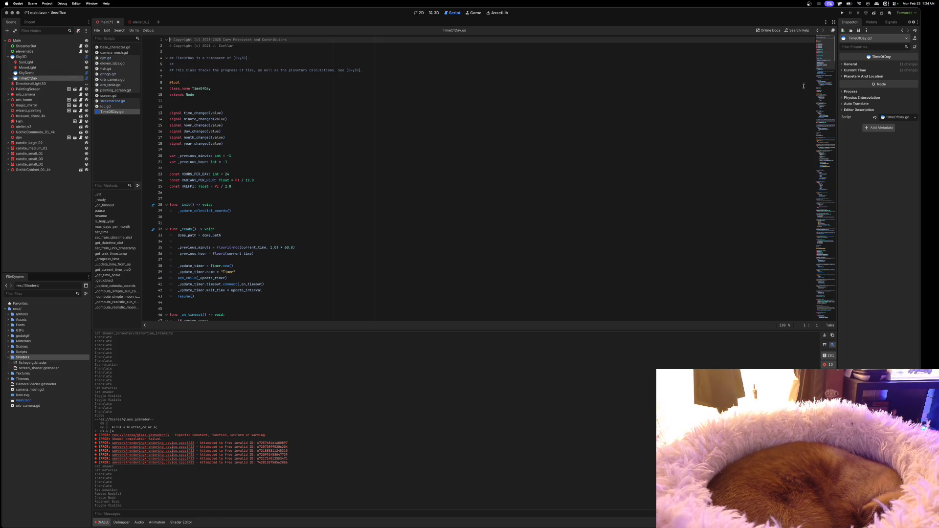
click(843, 70)
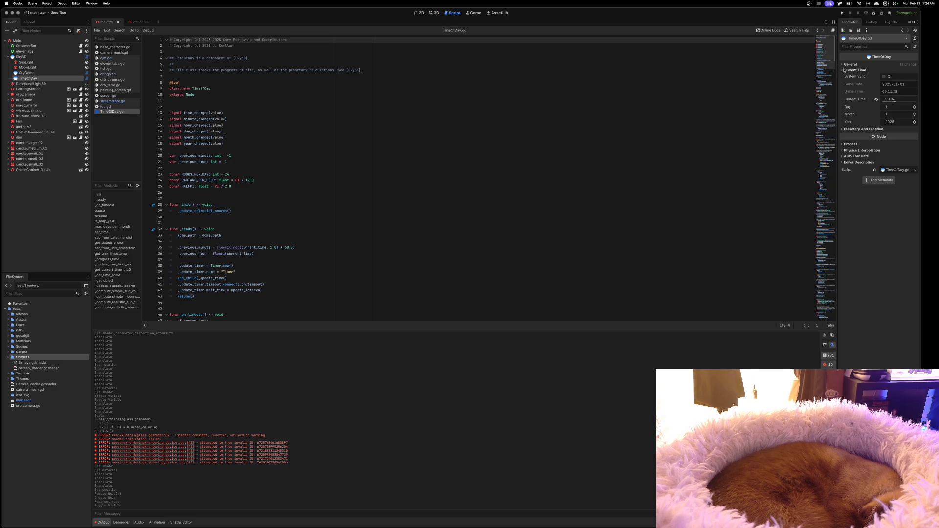
click(883, 77)
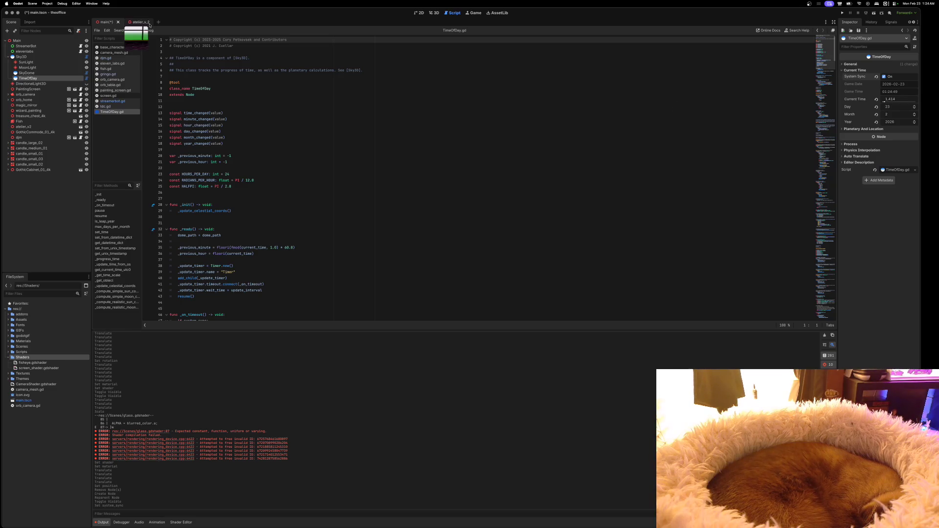
click(434, 14)
mouse_move(453, 158)
mouse_down()
mouse_move(518, 164)
mouse_move(462, 160)
mouse_move(345, 114)
mouse_move(360, 116)
mouse_up()
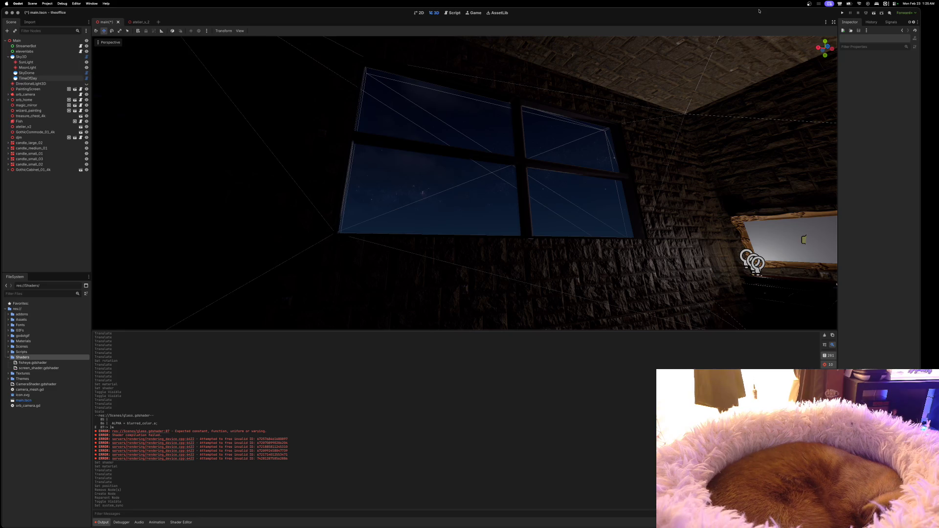
Make the 3D view taller, then save main.tscn and run the project with Cmd+B.
scroll(698, 185, down, 3)
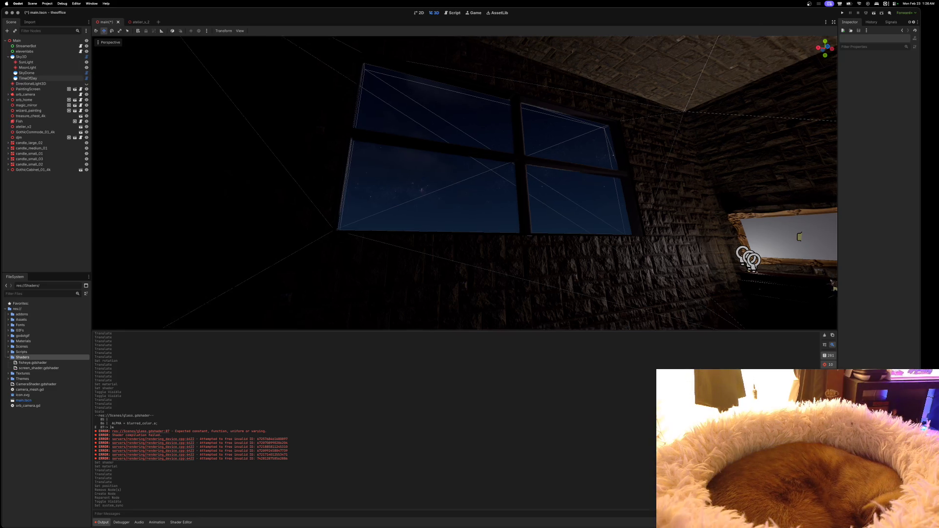
drag(647, 331, 632, 400)
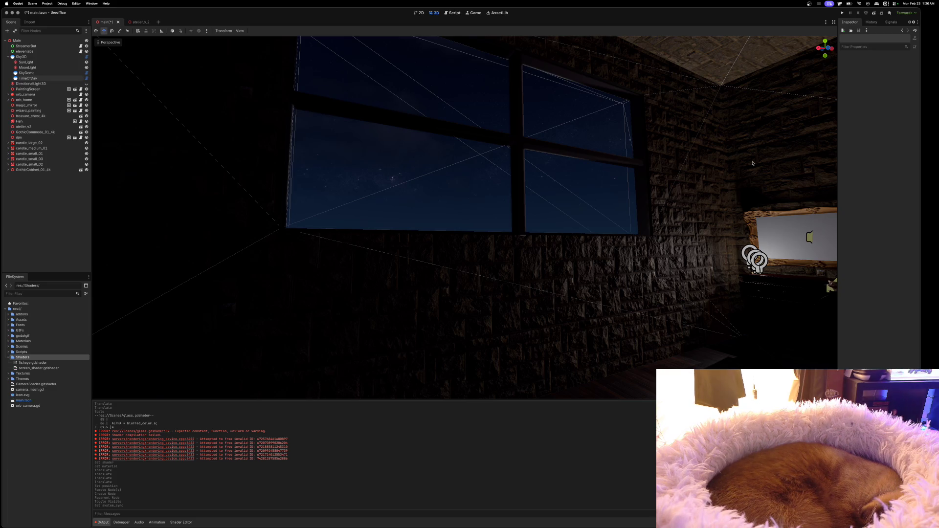
key(super+b)
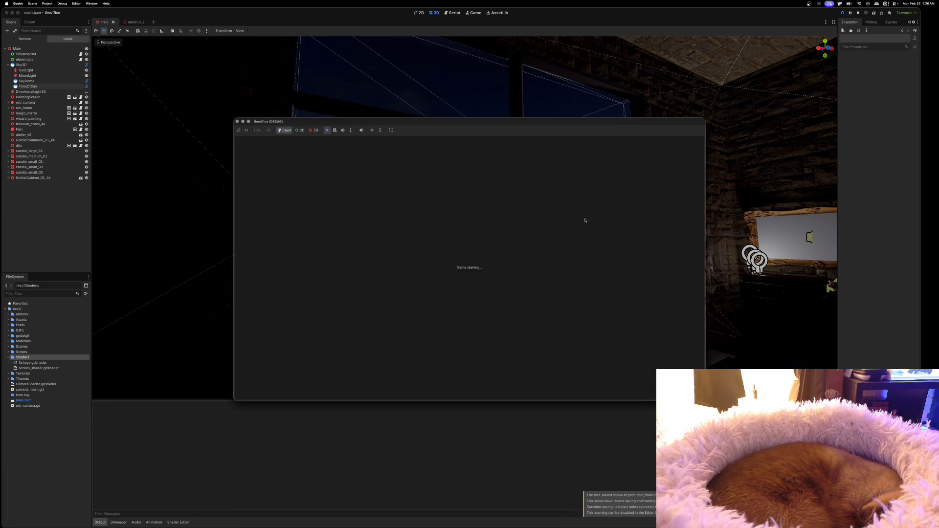
Move and enlarge the theoffice debug window so the room shows clearly.
mouse_move(568, 122)
mouse_down()
mouse_move(634, 120)
mouse_move(709, 30)
mouse_up()
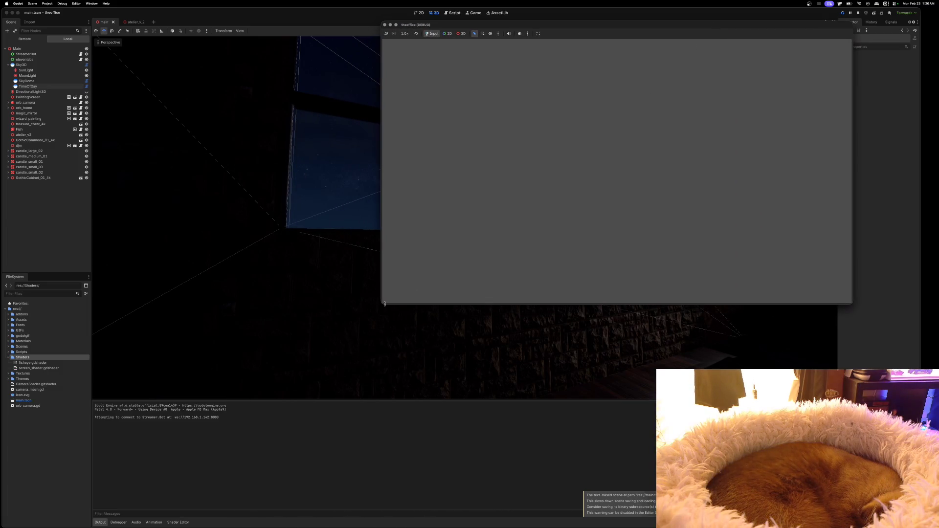
mouse_move(382, 303)
mouse_down()
mouse_move(272, 383)
mouse_move(151, 423)
mouse_move(137, 449)
mouse_up()
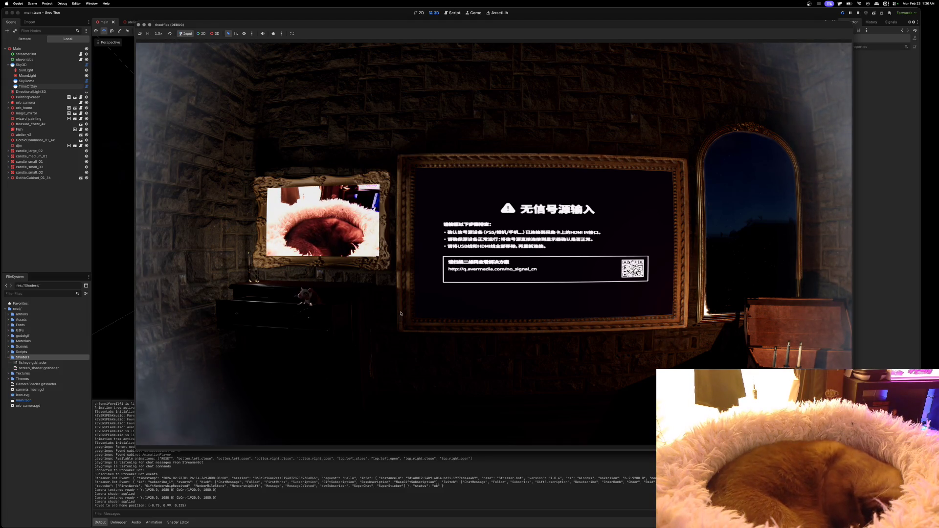
drag(630, 27, 567, 29)
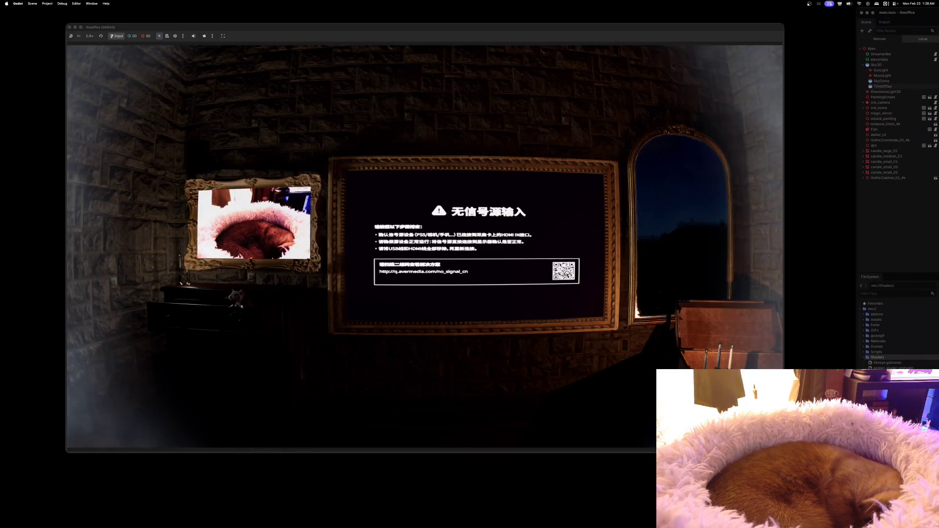
Maximize the game window and look from the carved cabinet and TV to the night window.
double_click(605, 27)
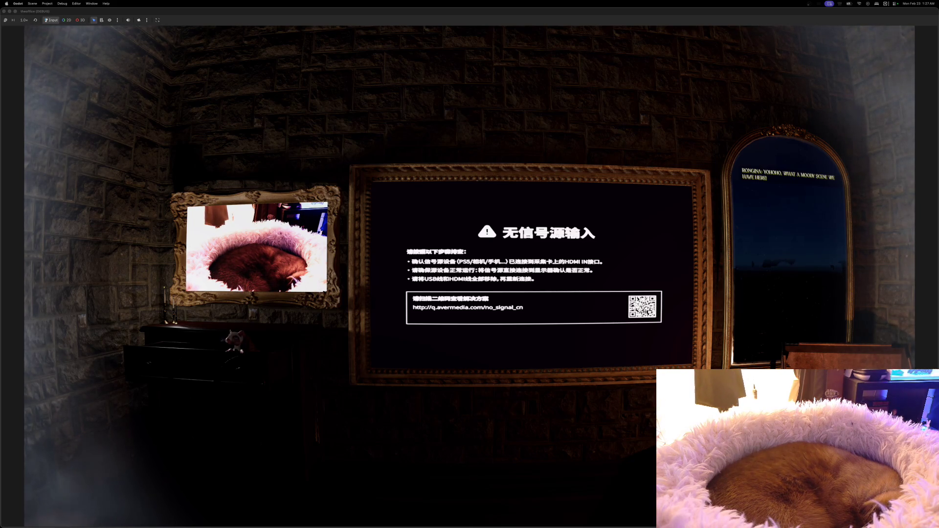
key(Right)
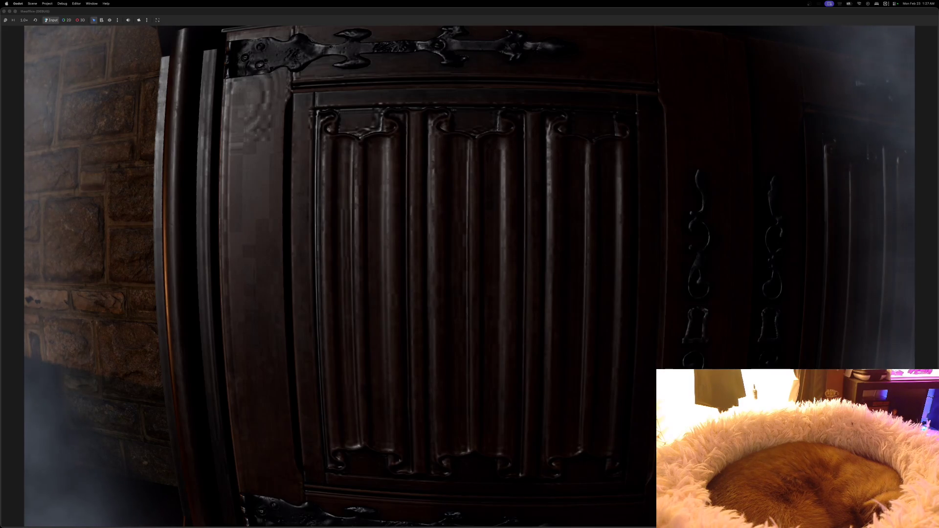
key(Left)
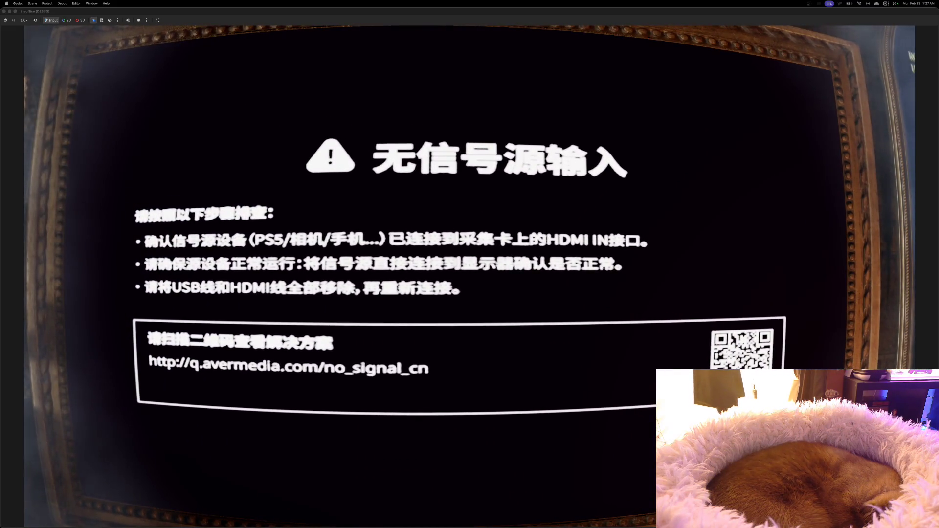
key(Down)
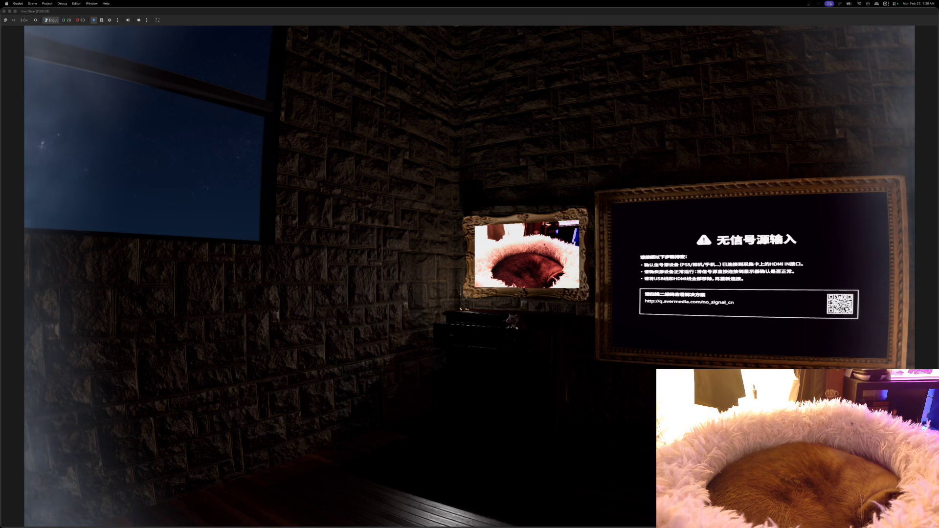
key(a)
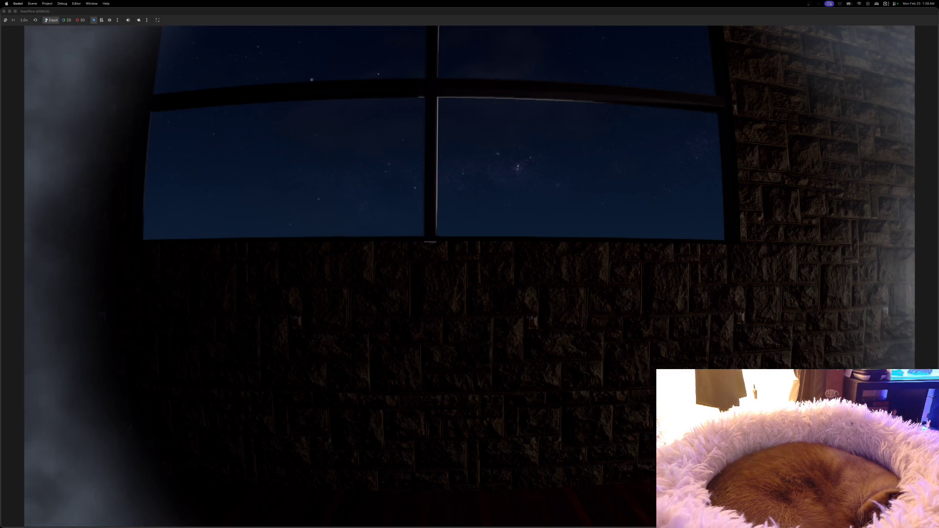
Tilt the game camera up to the starry night sky through the window.
key(w)
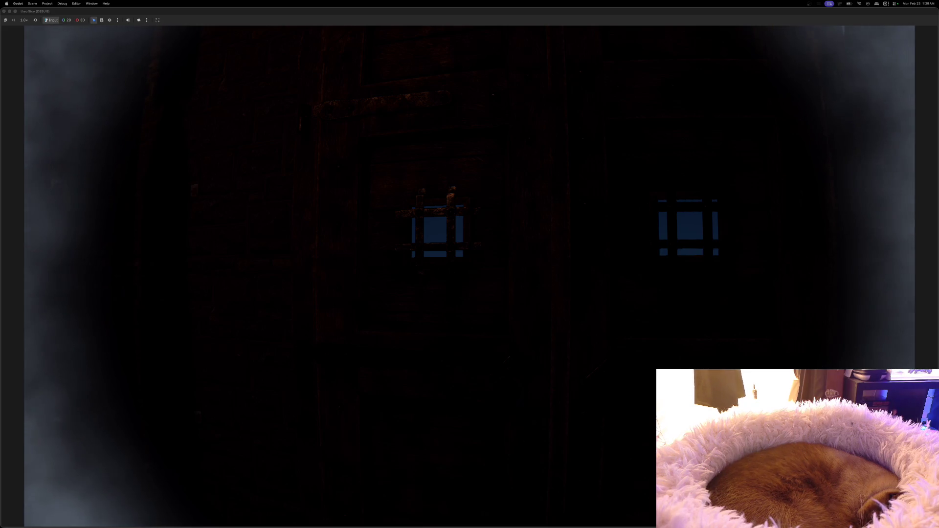
Turn toward the doorway, light up the room, then turn back to the night window.
key(a)
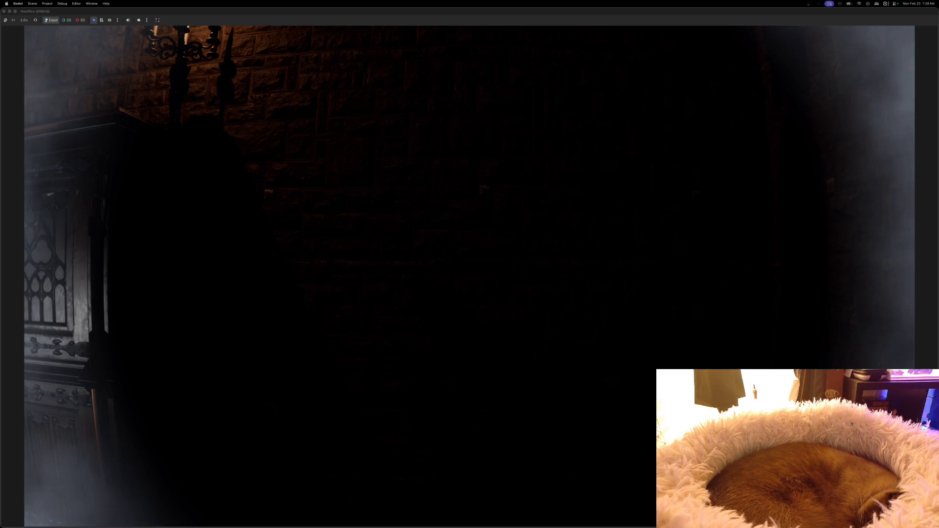
key(a)
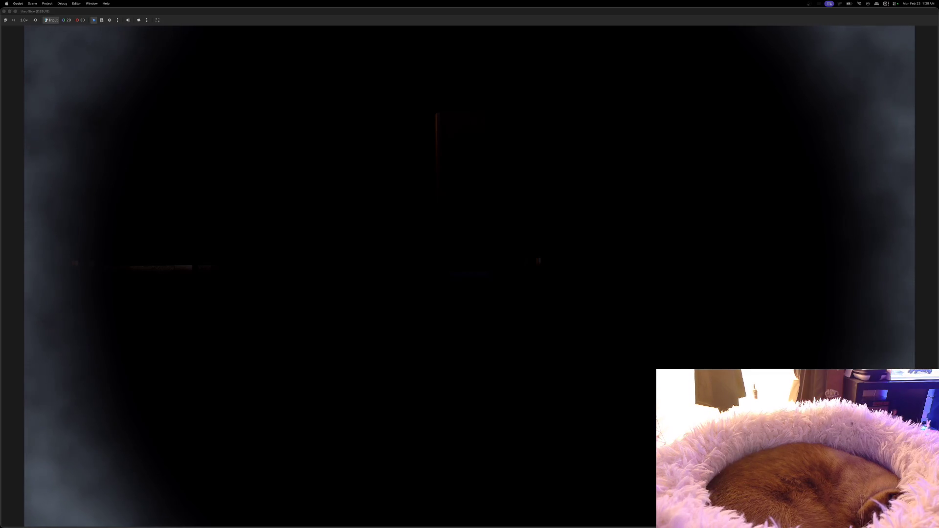
key(f)
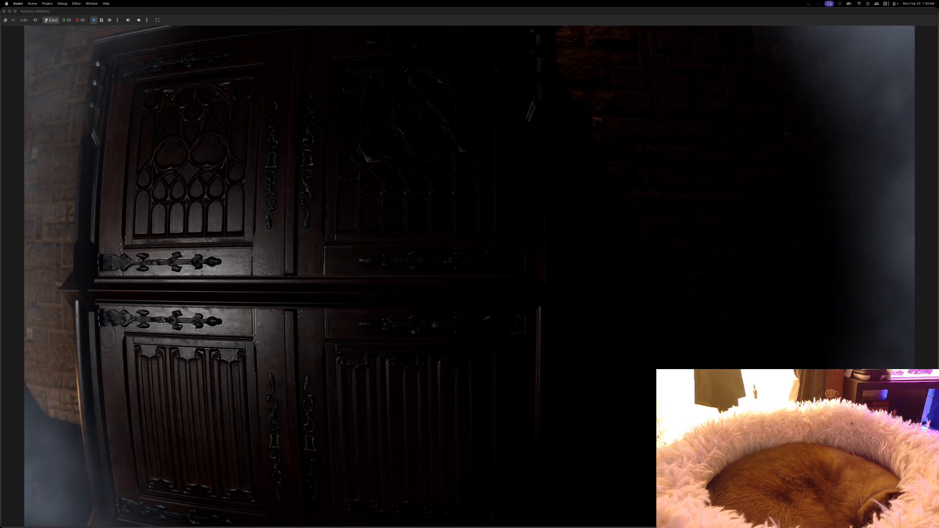
key(d)
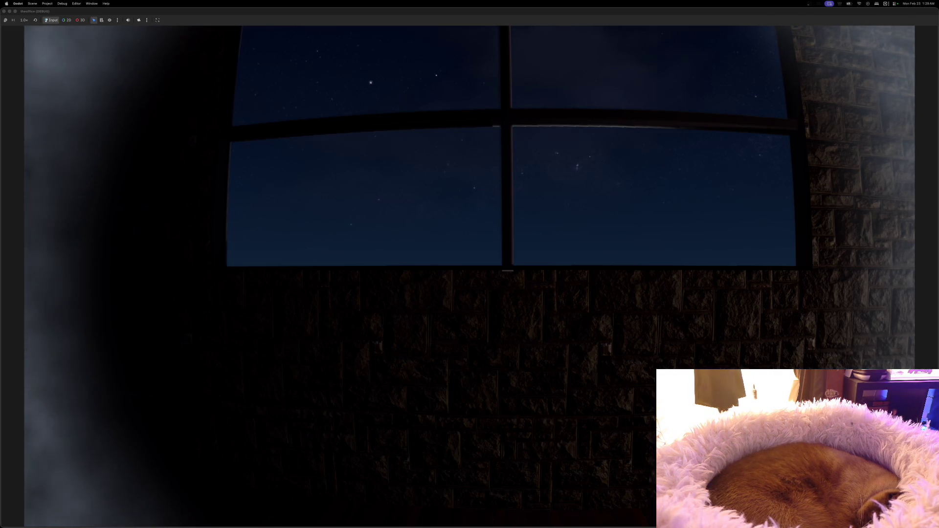
Walk the game camera up to the four-pane window to view the starry night sky, then stop the game.
key(w)
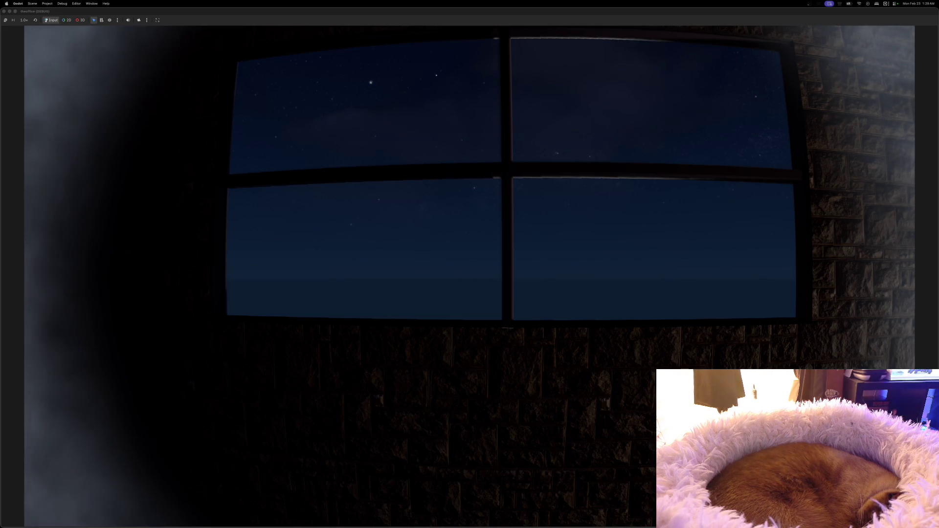
key(w)
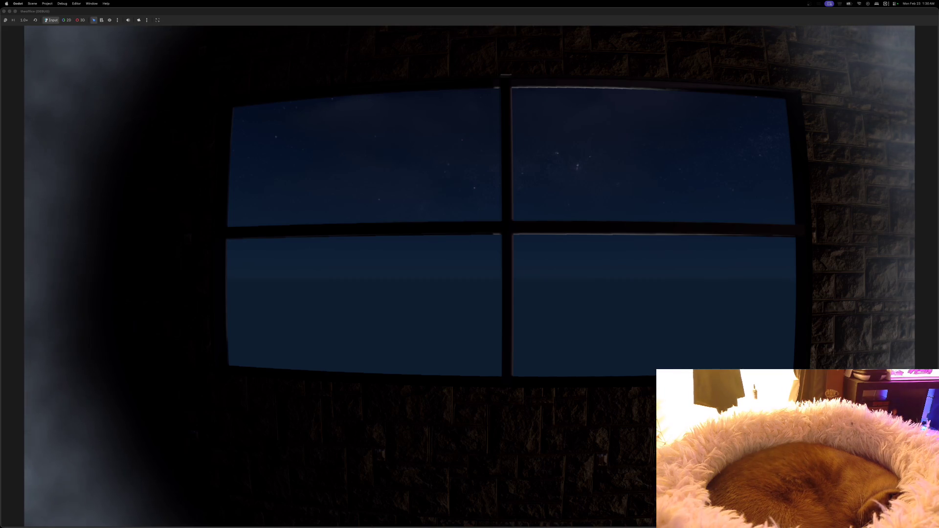
key(d)
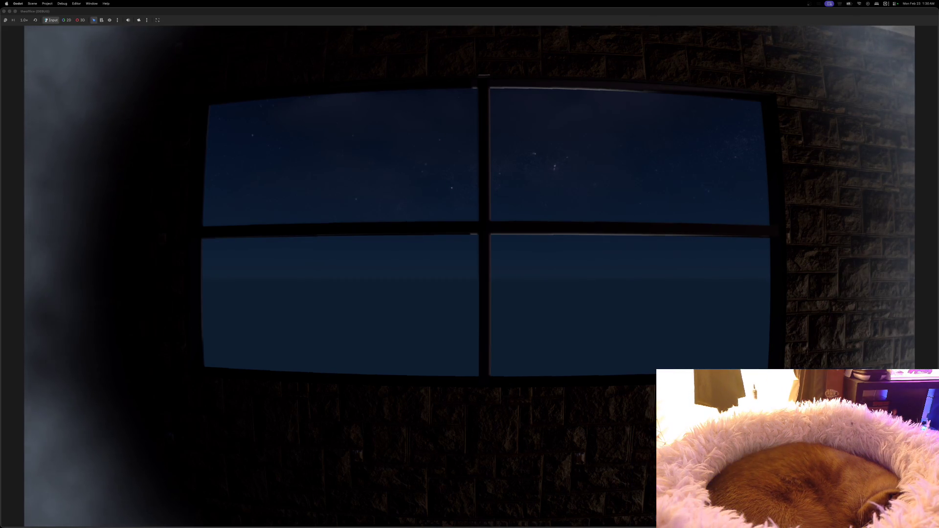
key(w)
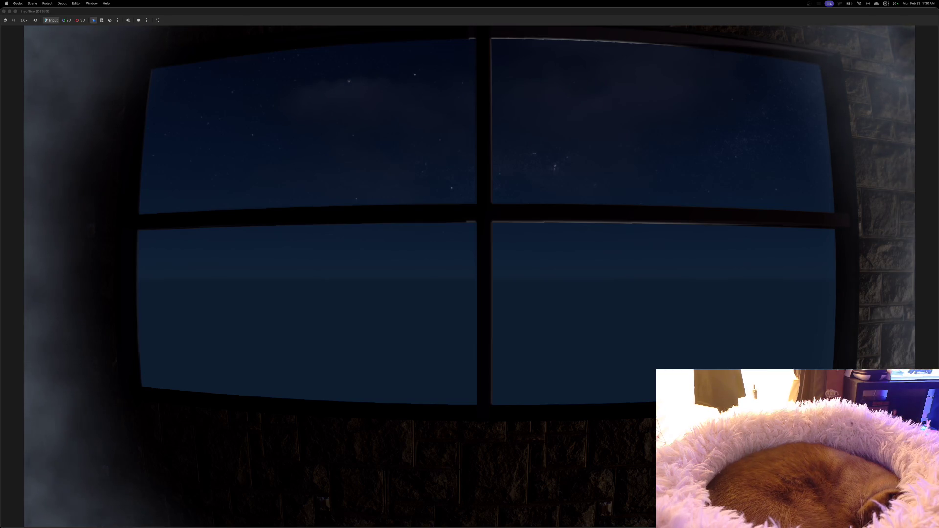
key(Up)
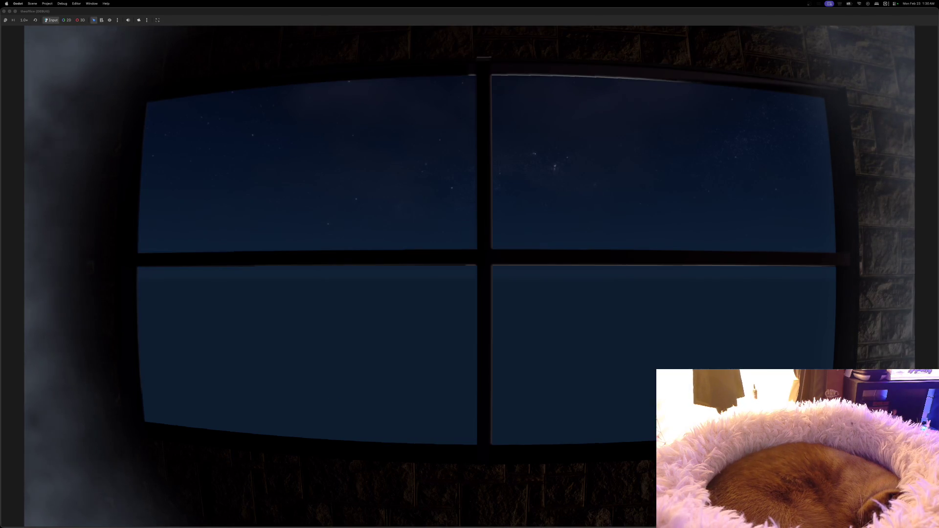
key(w)
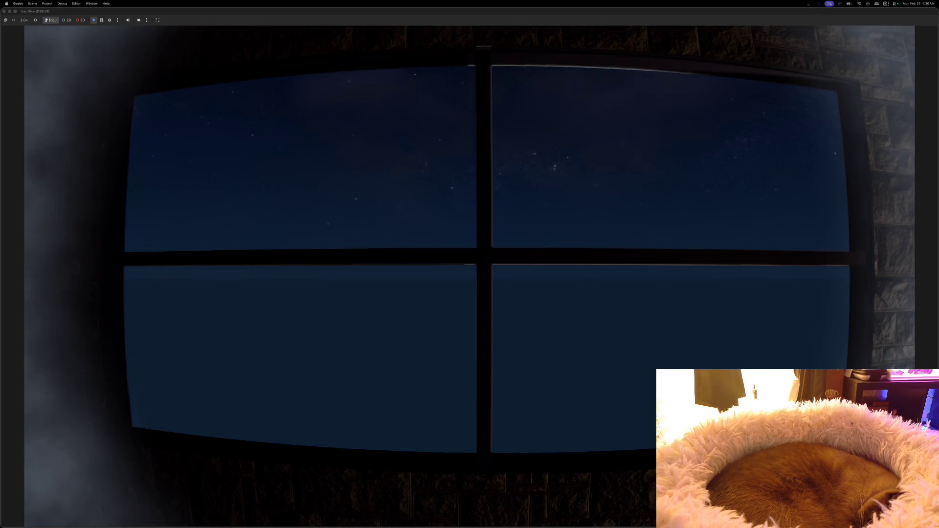
key(Right)
key(Up)
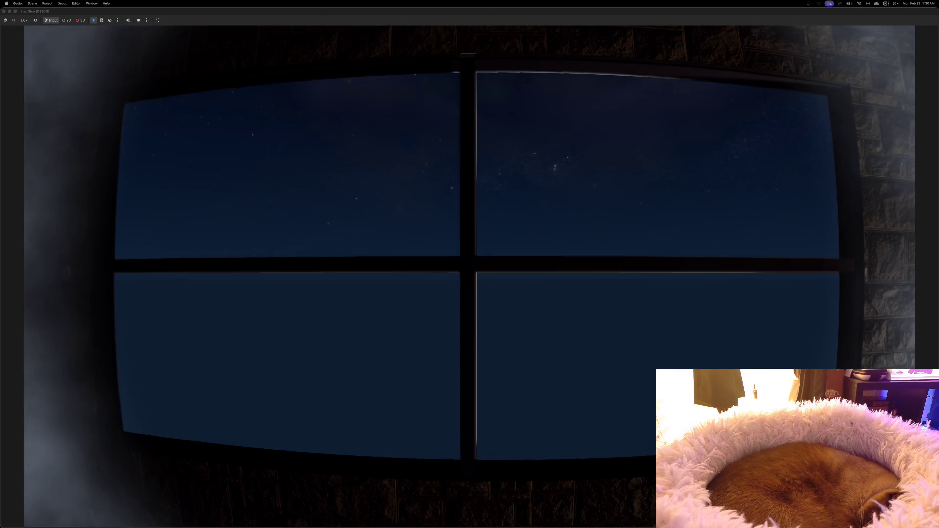
scroll(477, 264, up, 1)
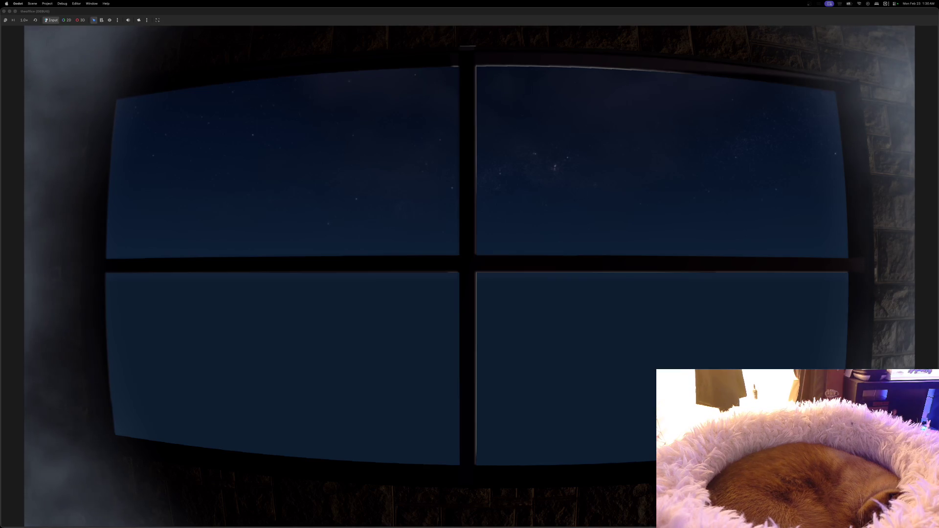
key(Right)
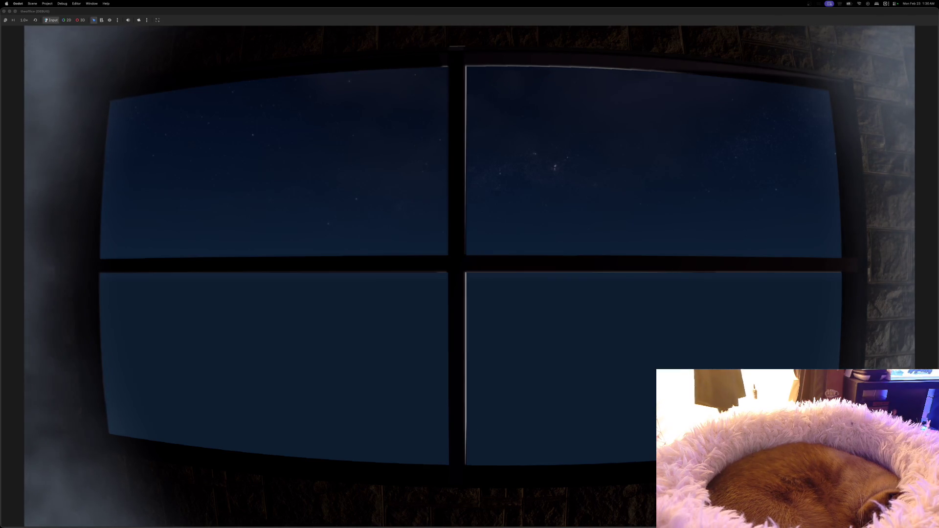
scroll(469, 265, up, 1)
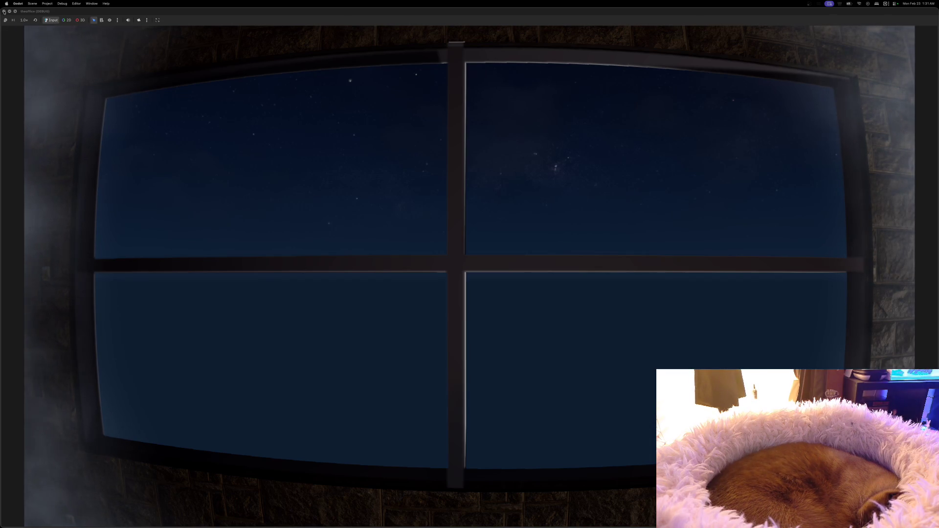
key(Escape)
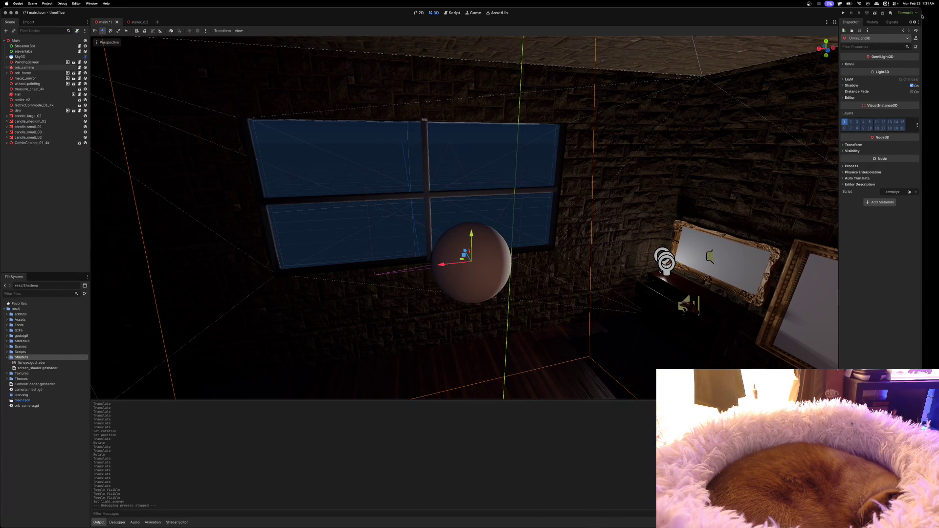
Stretch the editor window to the right screen edge and run the project again.
drag(935, 17, 938, 16)
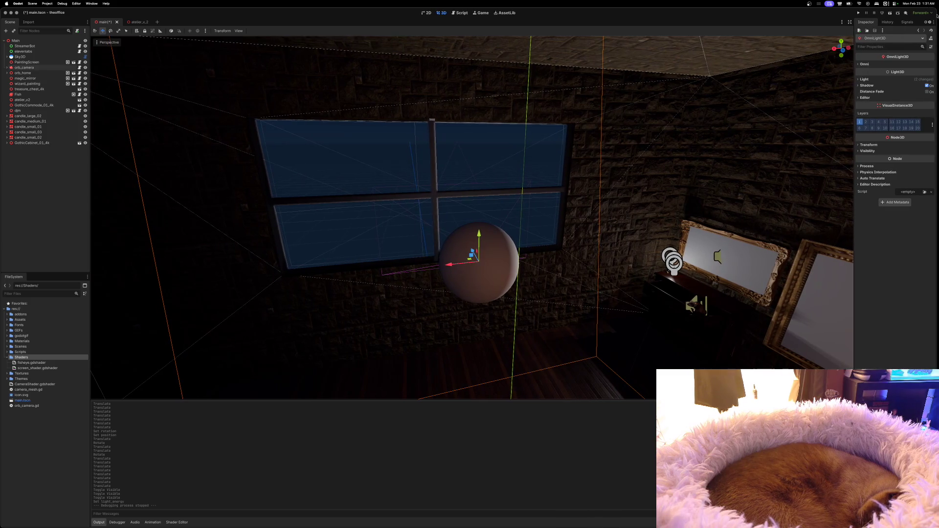
click(857, 13)
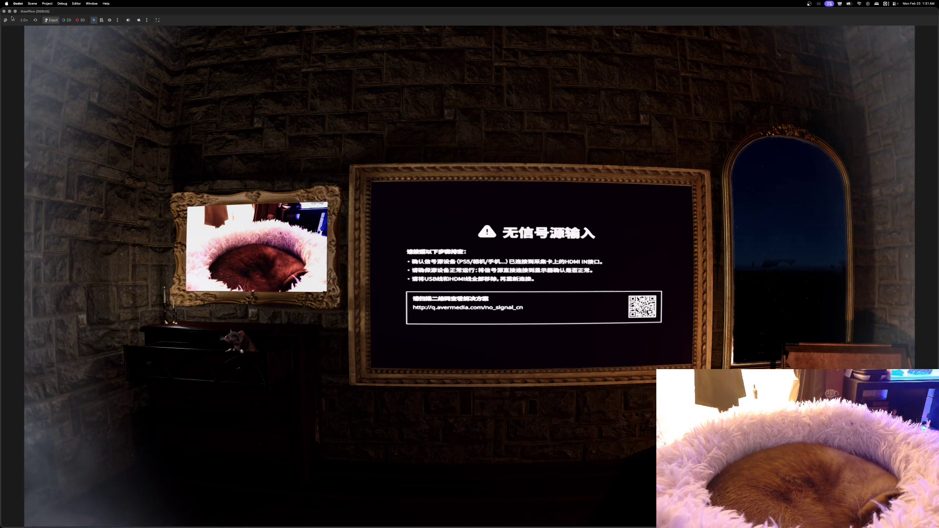
Restart the game and shrink its window so the 3D editor shows beside it.
click(4, 11)
click(858, 13)
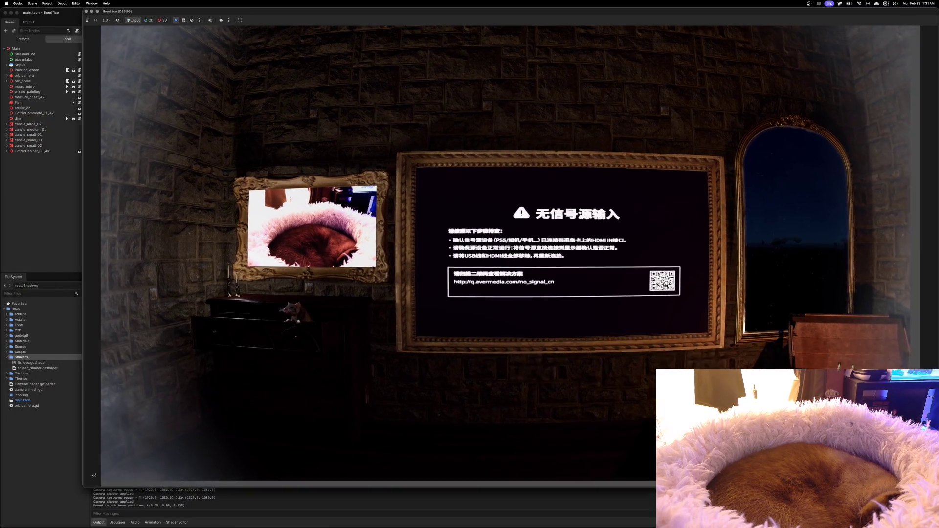
mouse_move(93, 475)
mouse_down()
mouse_move(220, 364)
mouse_move(492, 257)
mouse_move(505, 269)
mouse_up()
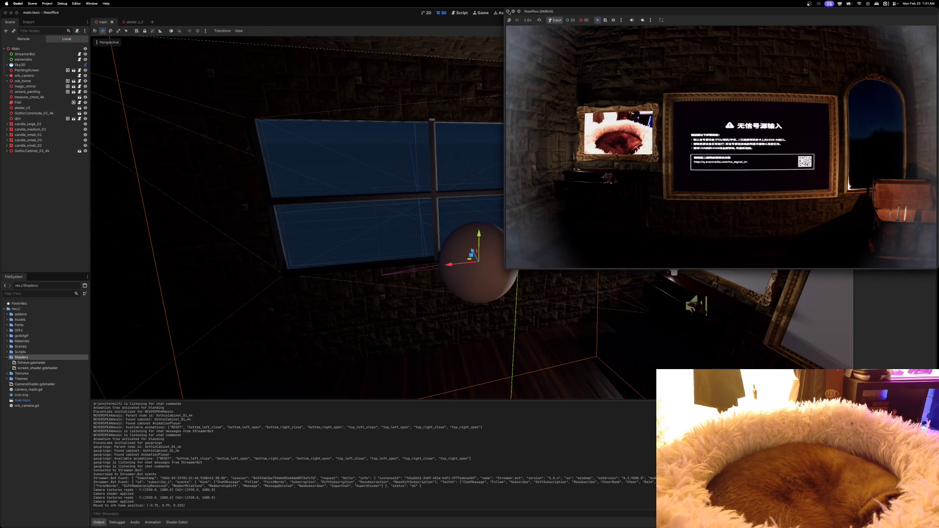
click(509, 16)
key(super+period)
click(858, 13)
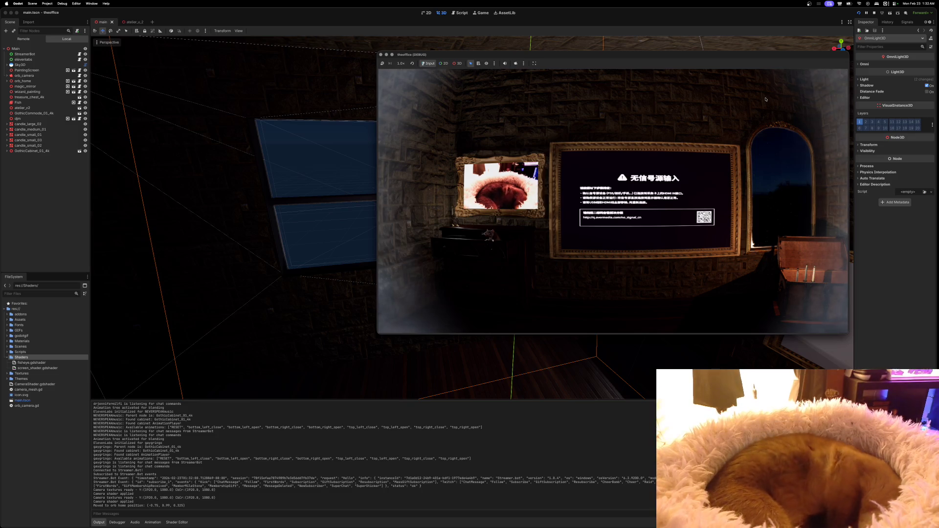
key(super+q)
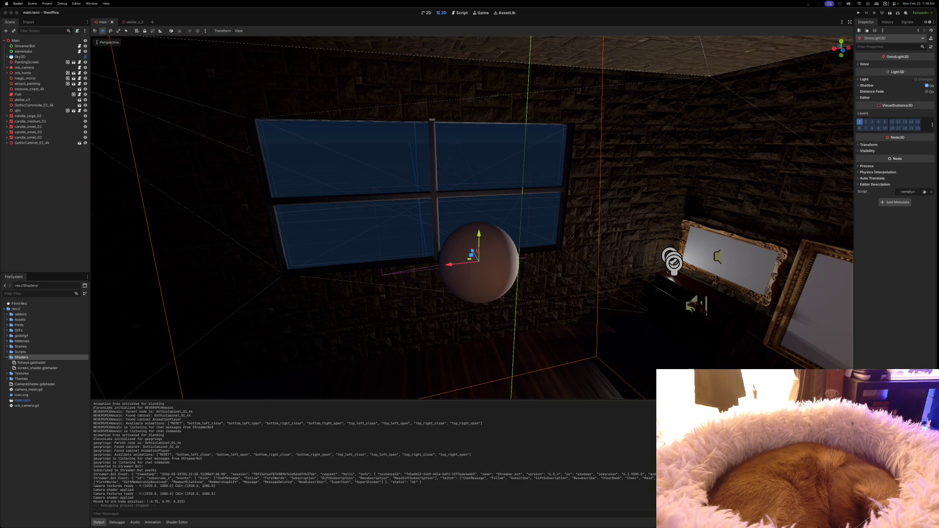
Import fir_sapling_medium_4k.gltf and fir_tree_01_4k.gltf from Finder into the Assets folder.
click(7, 319)
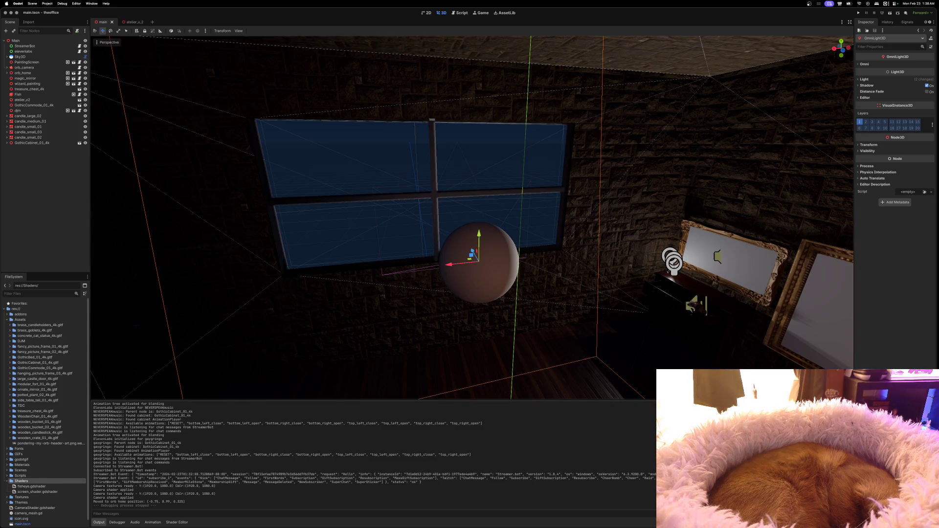
mouse_move(938, 161)
mouse_down()
mouse_move(487, 239)
mouse_move(348, 284)
mouse_move(21, 322)
mouse_up()
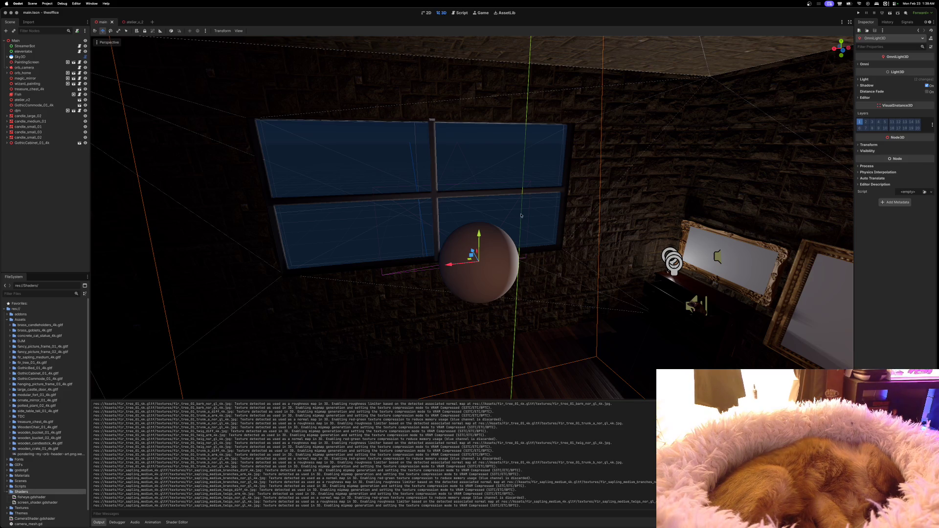
scroll(526, 211, right, 10)
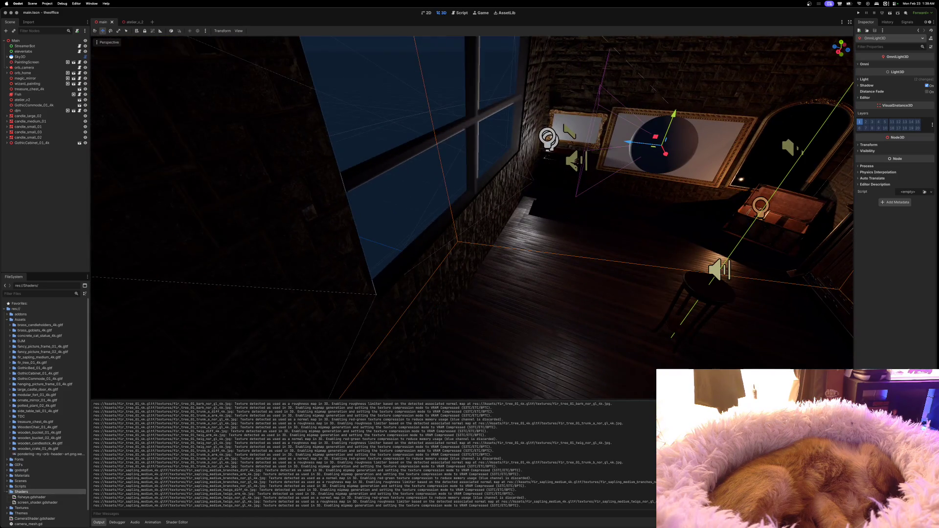
scroll(472, 217, down, 10)
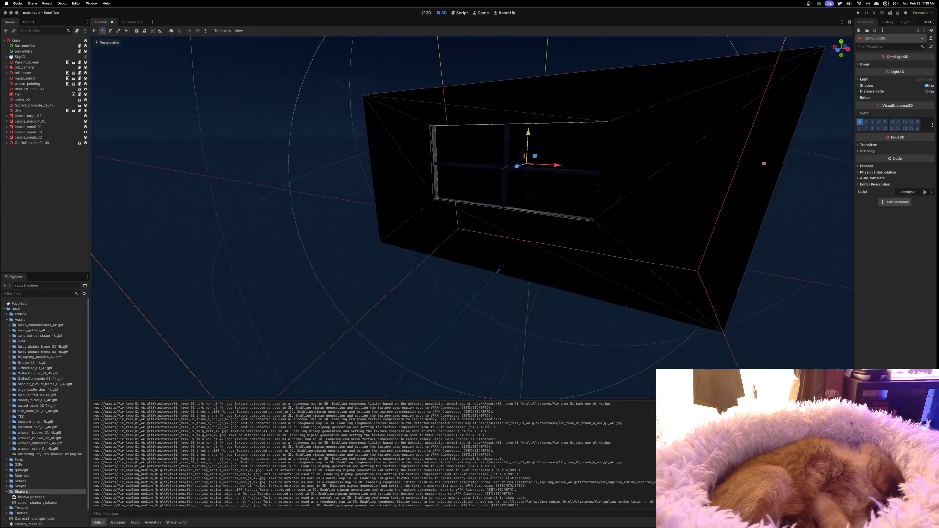
Orbit out of the room box to view the building under the night sky, deselecting the OmniLight3D.
scroll(472, 217, right, 10)
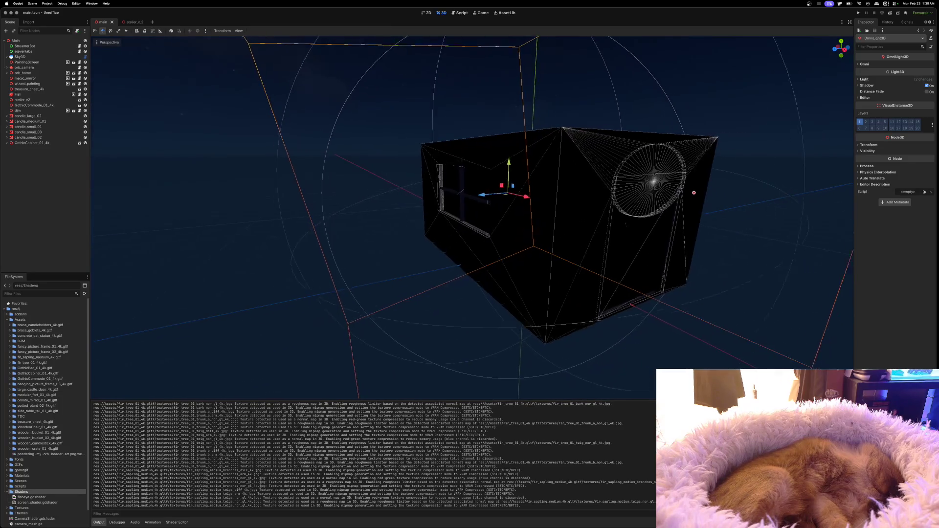
scroll(506, 219, right, 10)
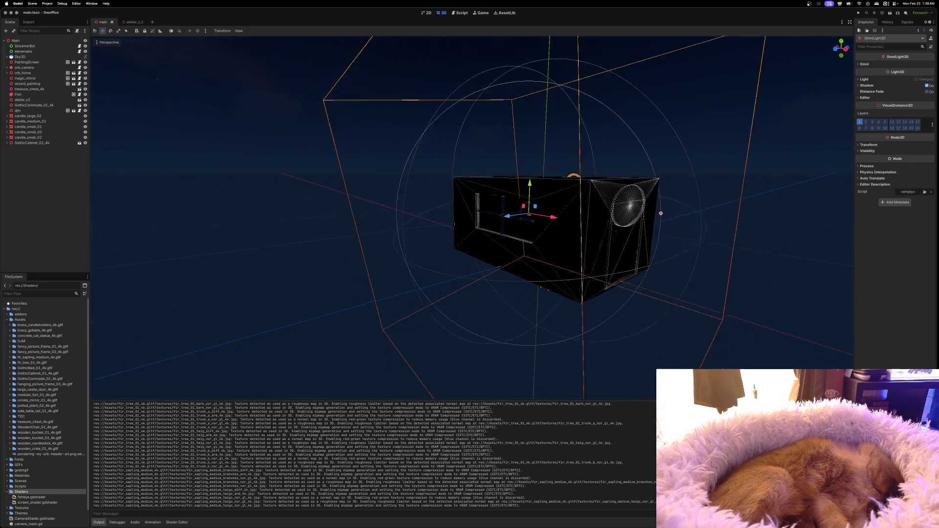
click(317, 232)
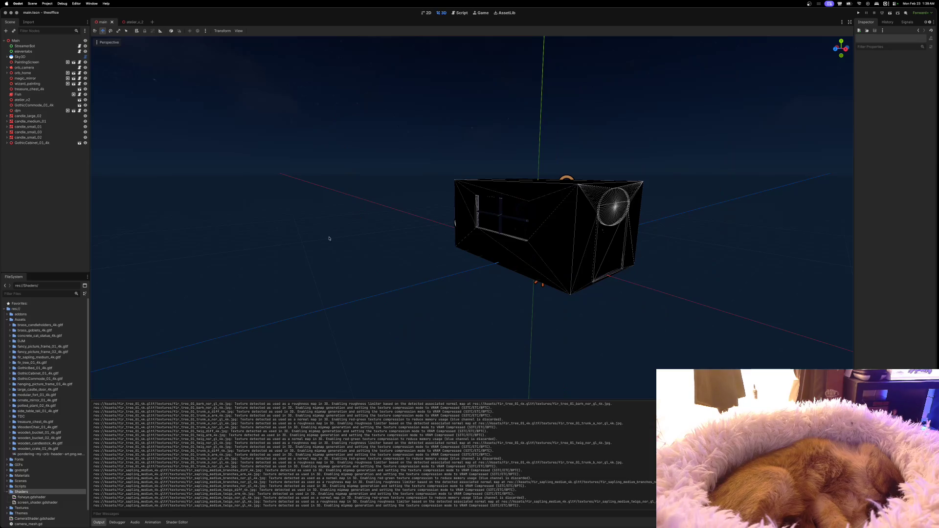
scroll(329, 239, right, 10)
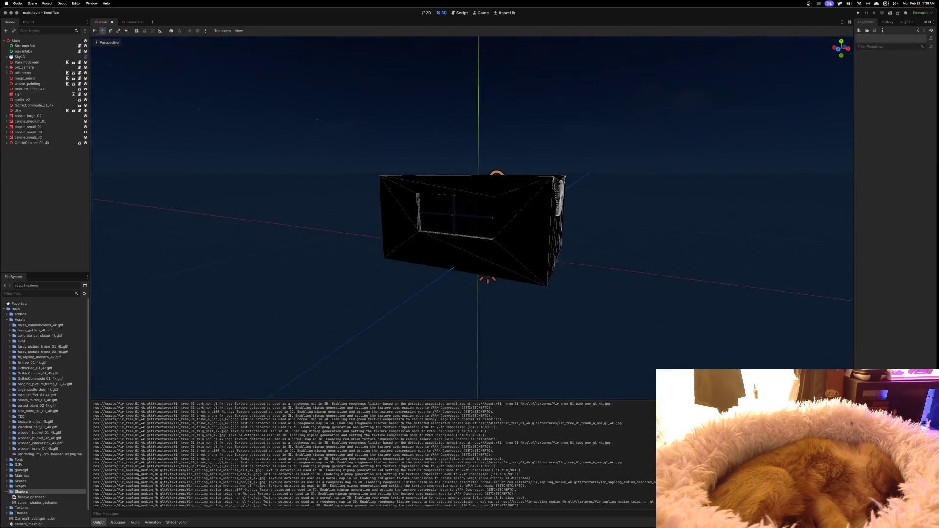
scroll(489, 234, right, 10)
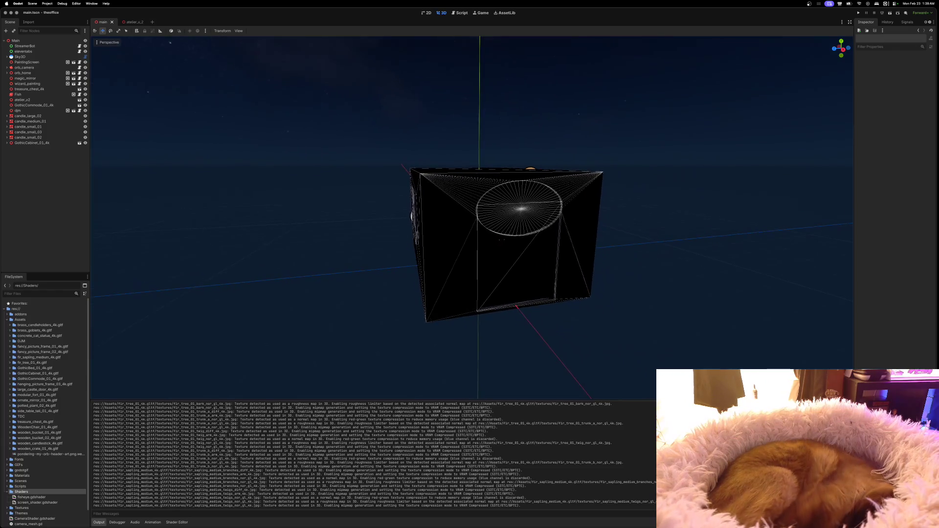
scroll(489, 234, left, 10)
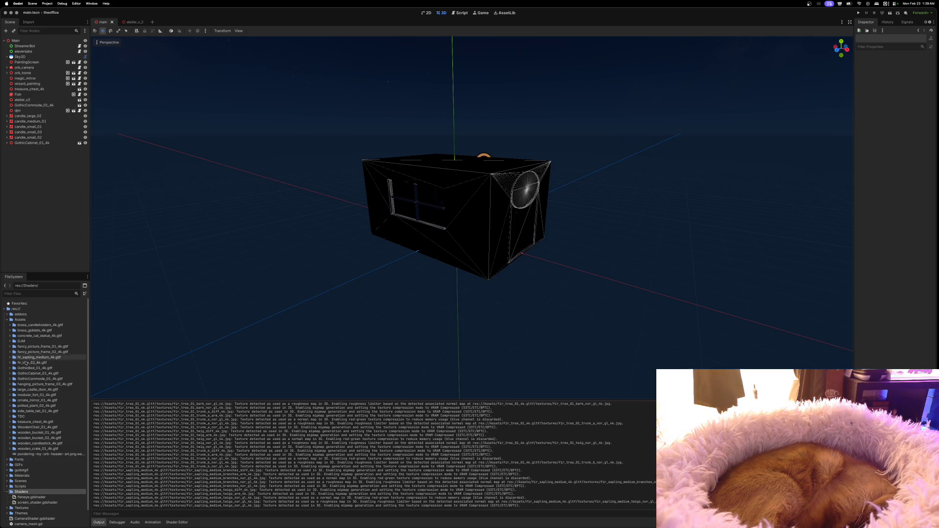
click(9, 363)
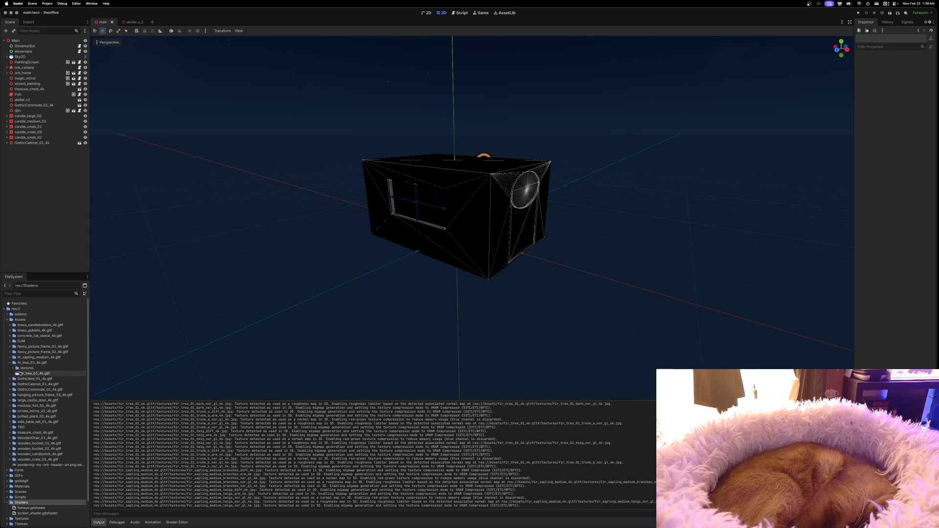
Place a fir_tree_01_4k instance in the main scene, shift it forward along Z, and open its scene.
click(22, 375)
drag(270, 316, 274, 330)
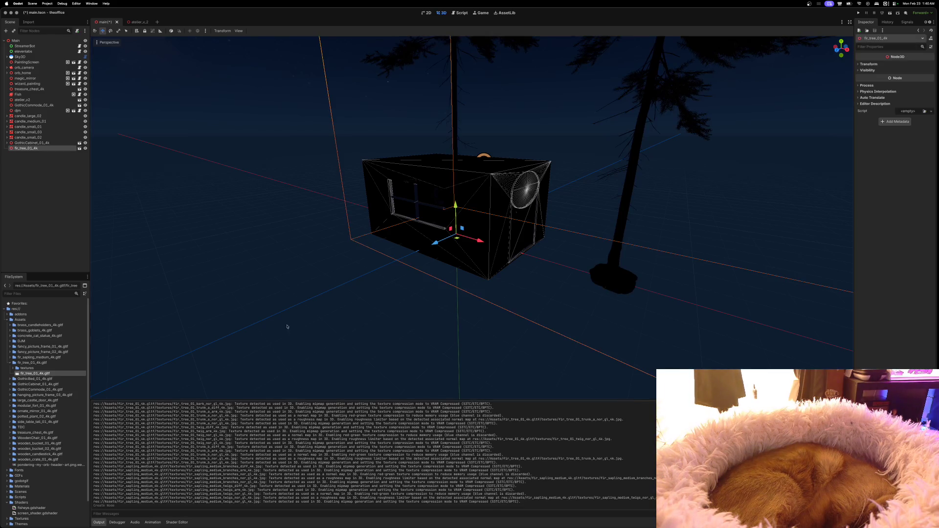
drag(430, 252, 302, 297)
scroll(302, 297, up, 3)
scroll(303, 297, up, 5)
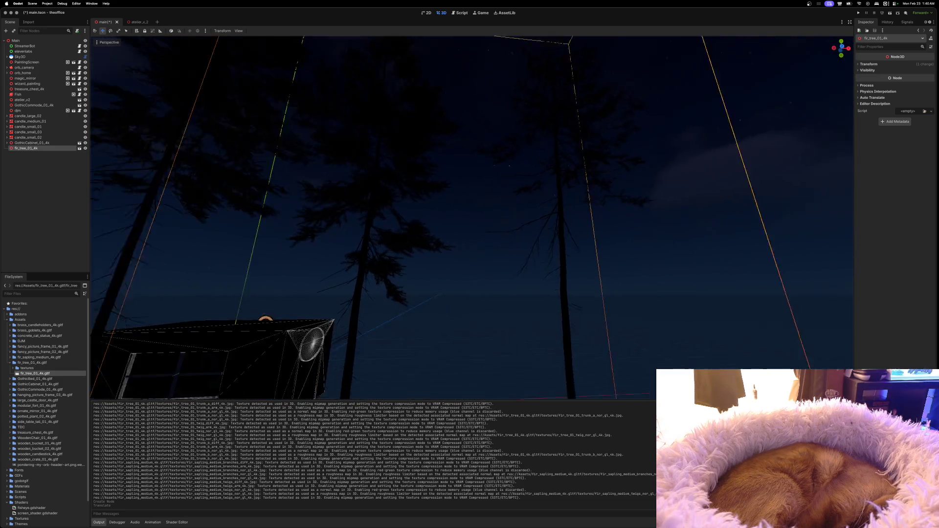
scroll(303, 296, down, 5)
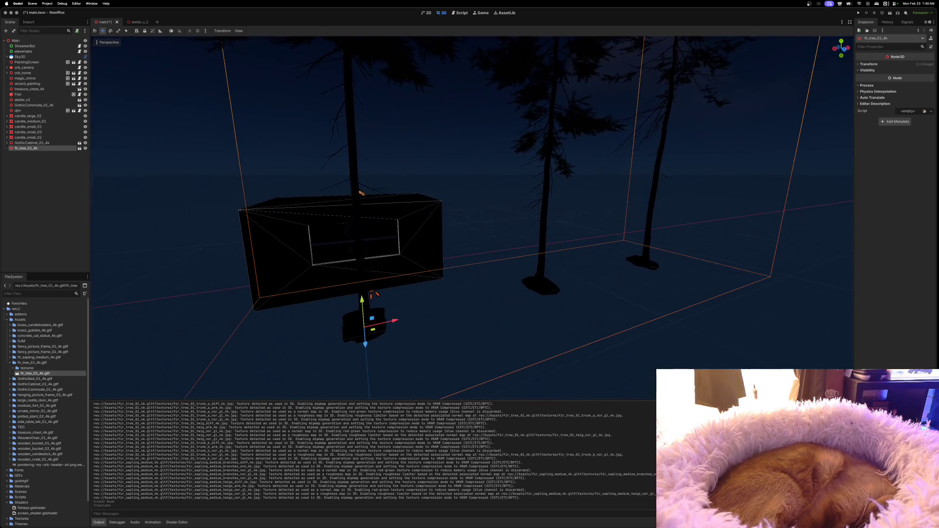
scroll(303, 296, up, 2)
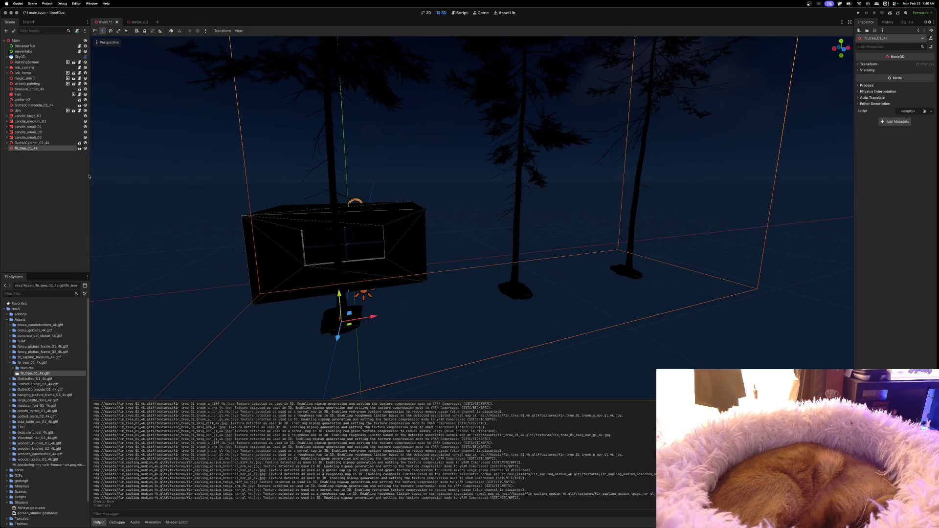
click(79, 148)
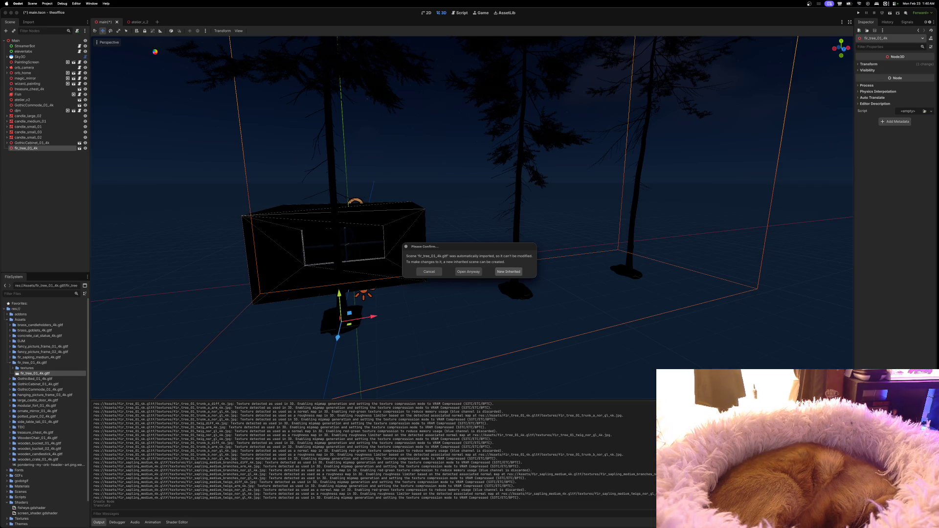
Create a New Inherited scene from the fir tree model and copy its fir_tree_01_c_LOD0 node.
key(Return)
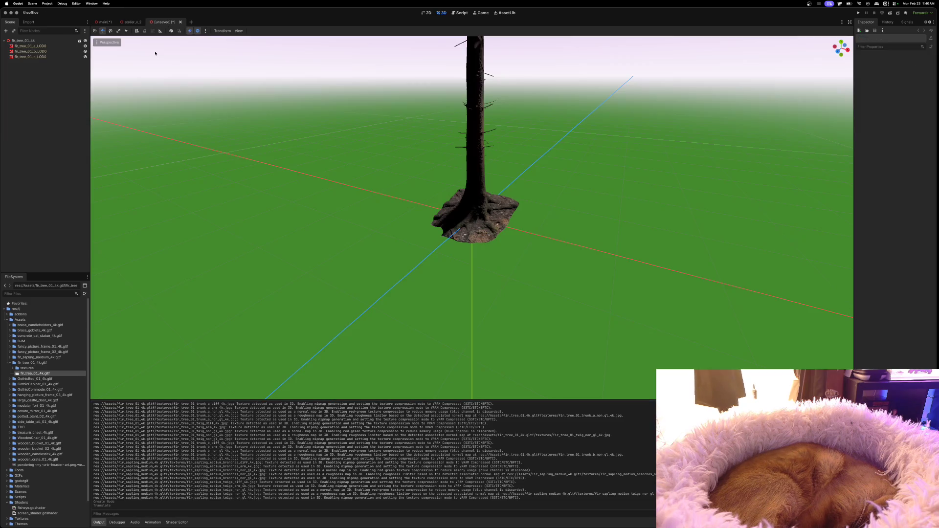
click(43, 57)
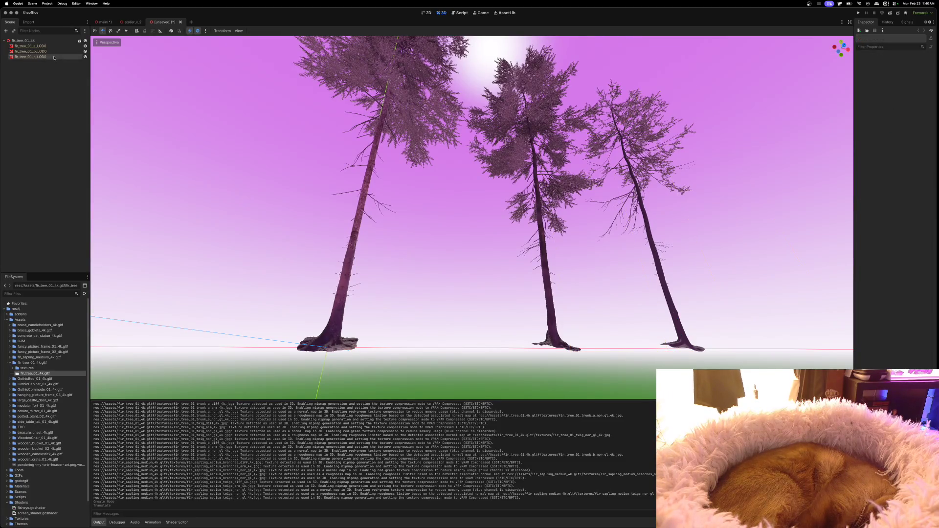
right_click(54, 59)
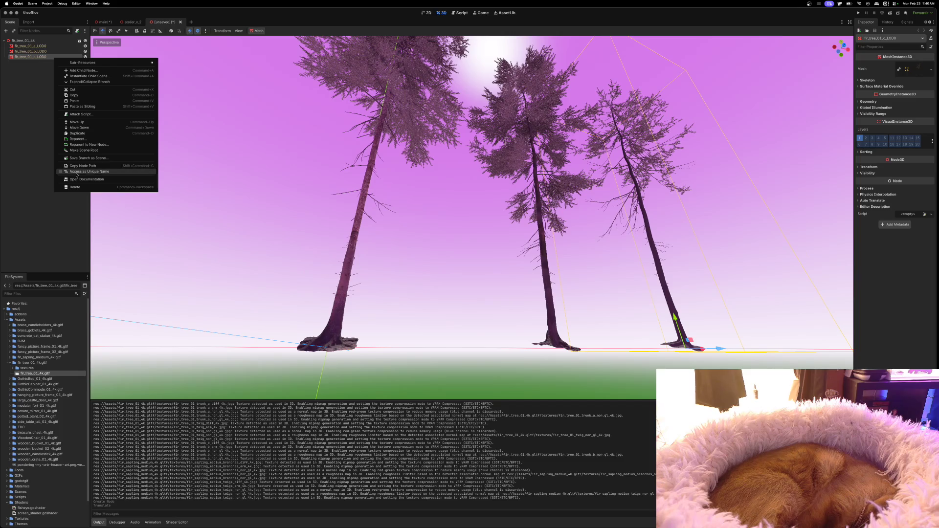
click(72, 95)
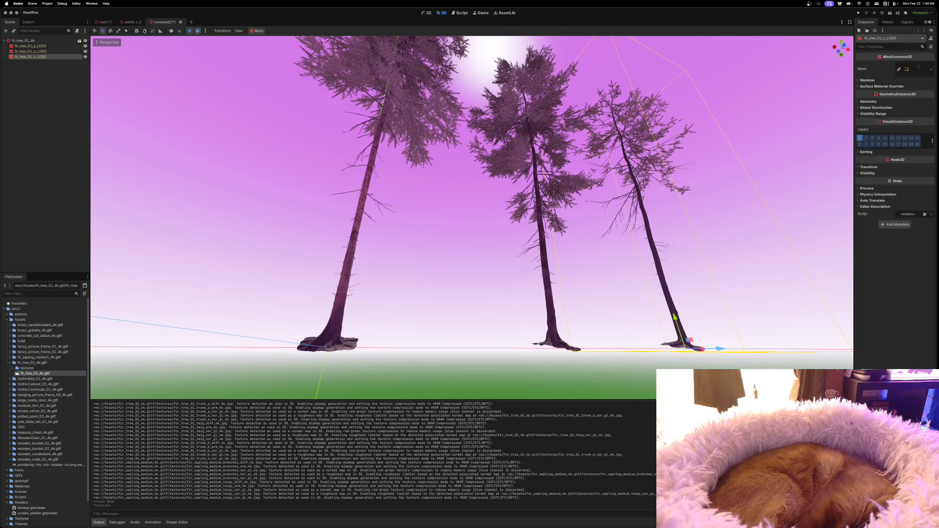
click(131, 23)
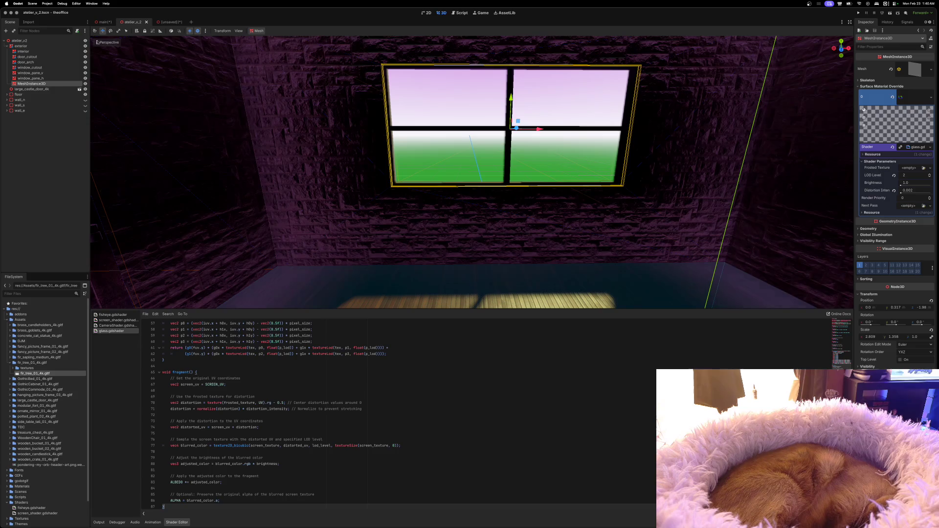
click(93, 22)
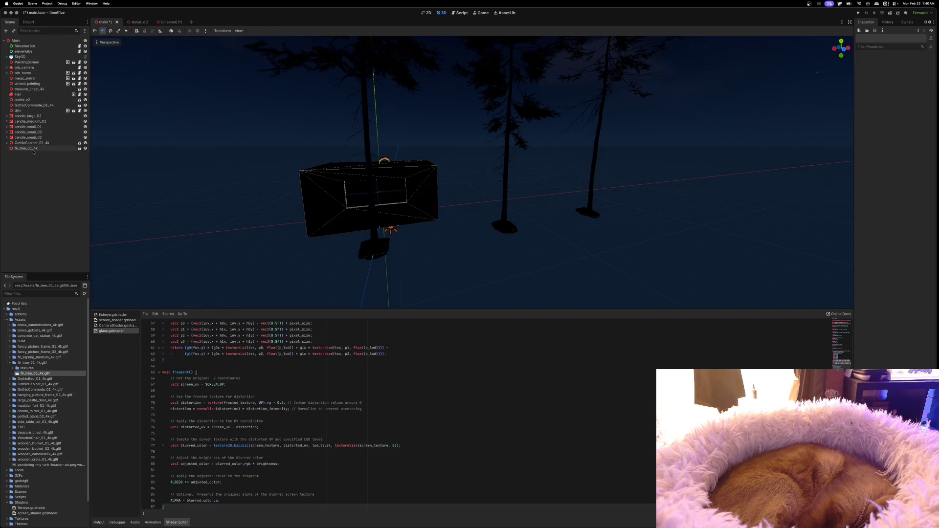
Delete the fir_tree_01_4k instance and paste the copied fir_tree_01_c_LOD0 under Main.
right_click(32, 149)
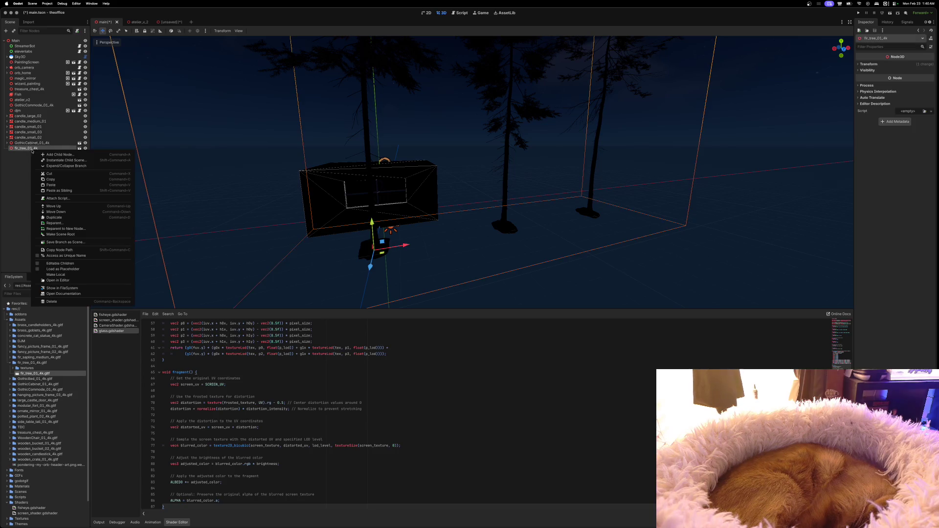
click(54, 301)
click(481, 269)
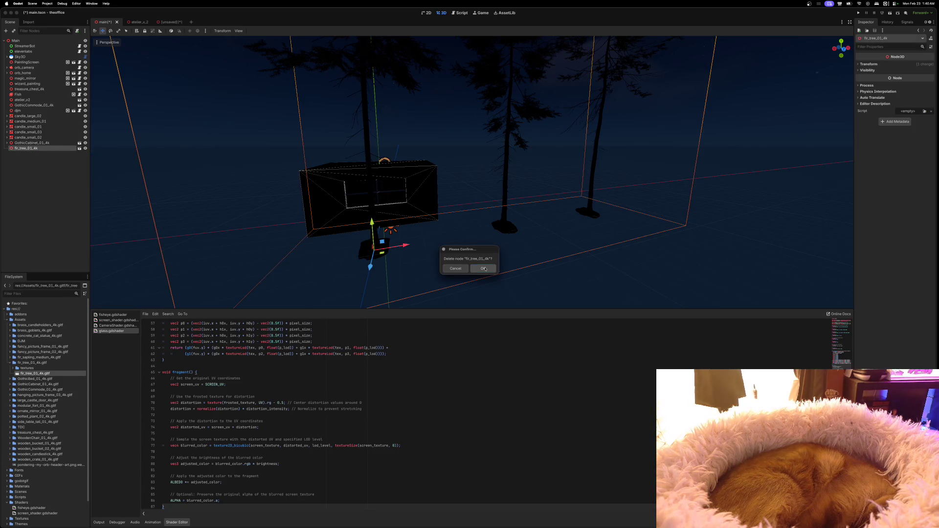
right_click(32, 154)
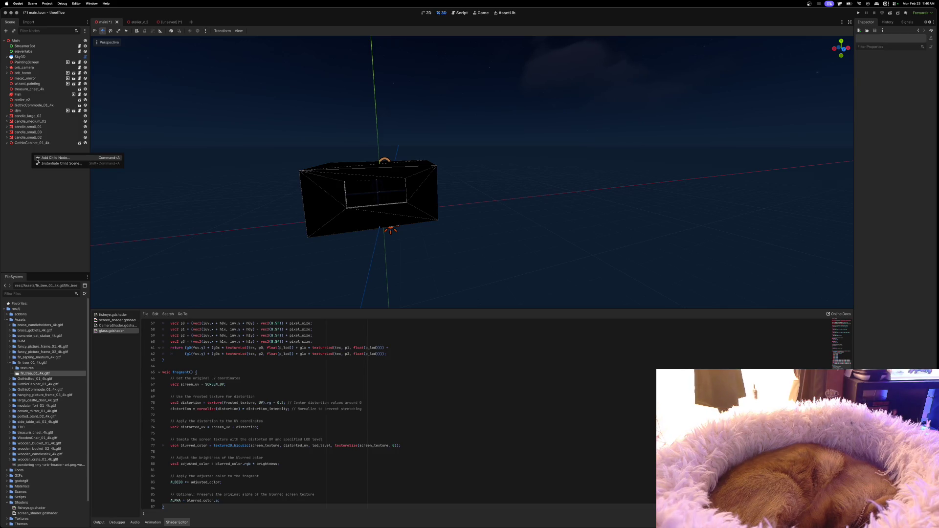
key(Escape)
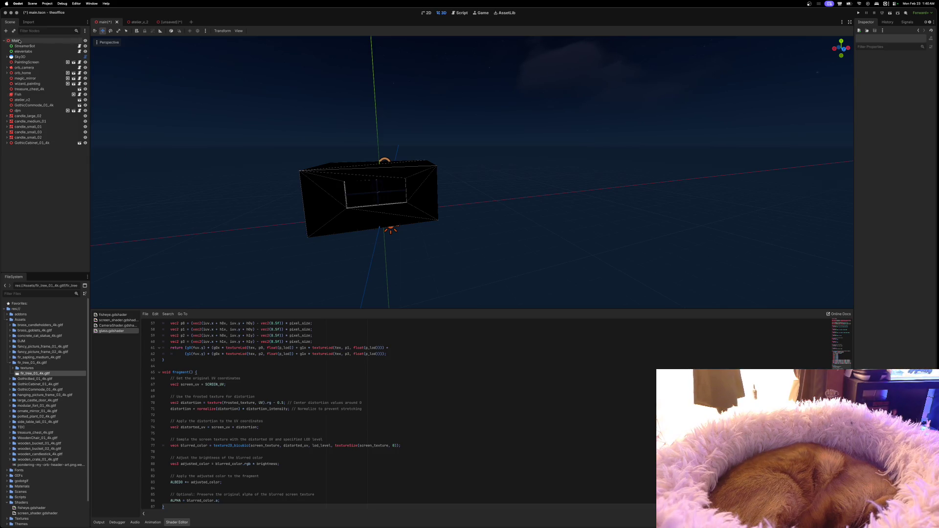
right_click(19, 41)
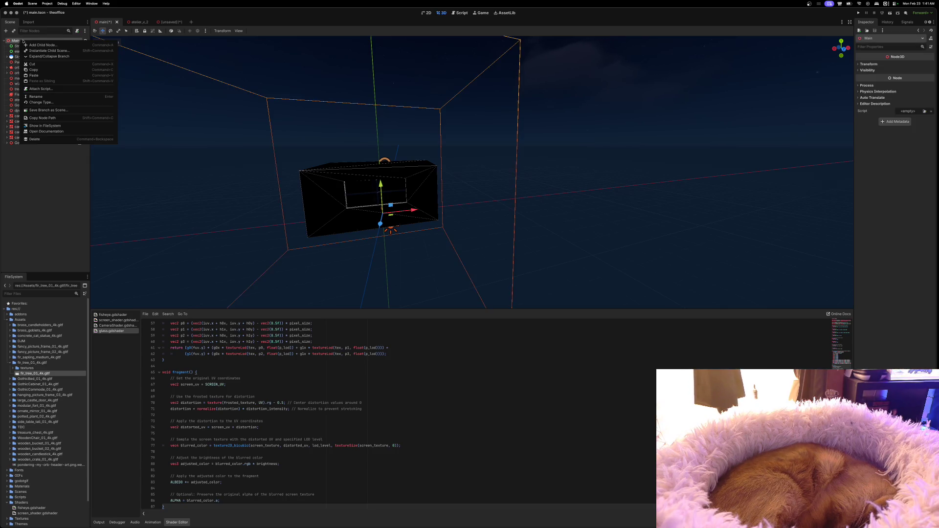
click(36, 75)
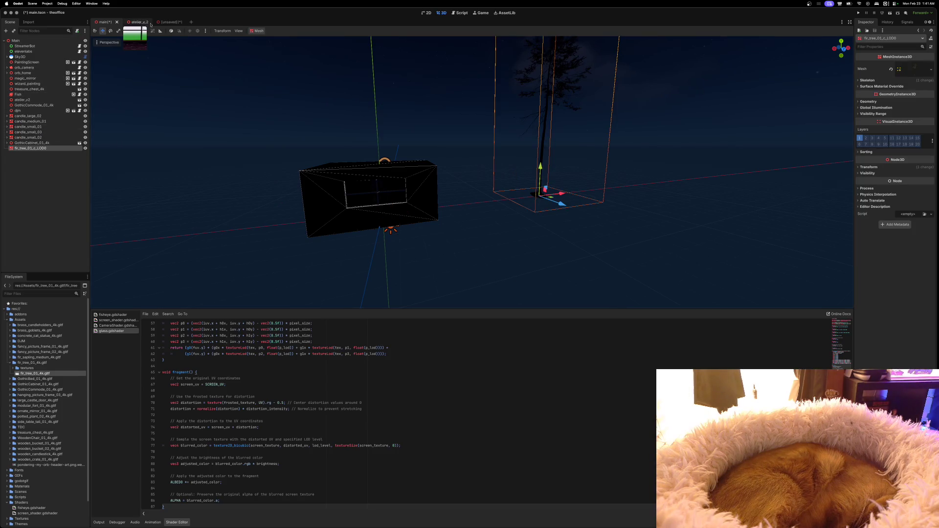
Copy fir_tree_01_b_LOD0 from the fir-tree scene and paste it under Main.
click(166, 22)
click(44, 52)
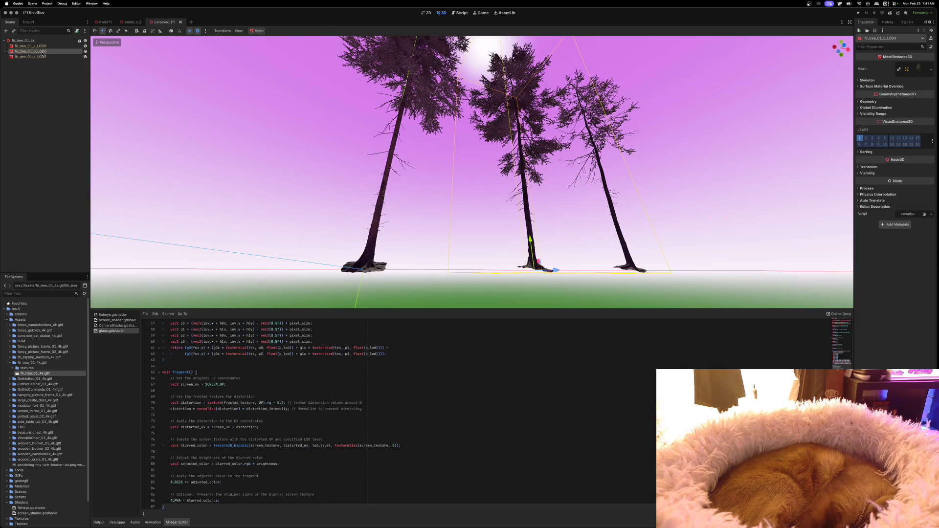
right_click(44, 53)
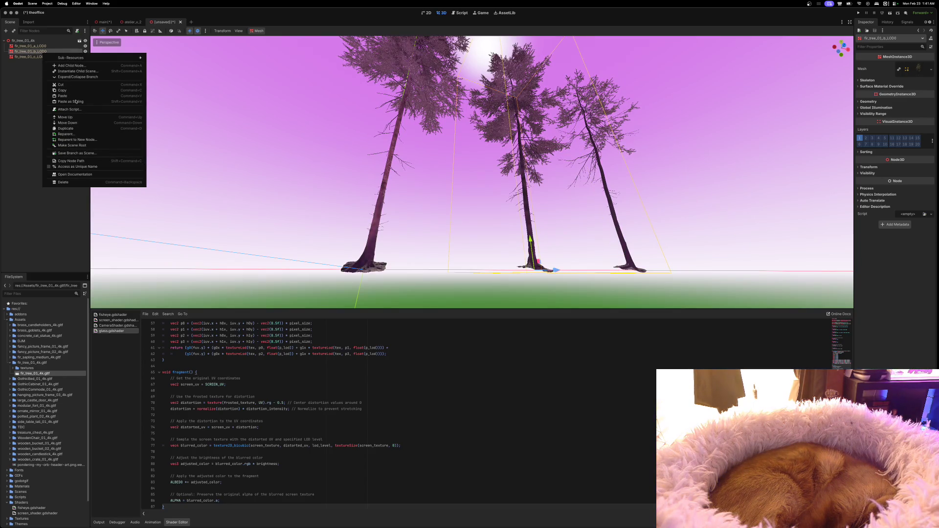
click(62, 90)
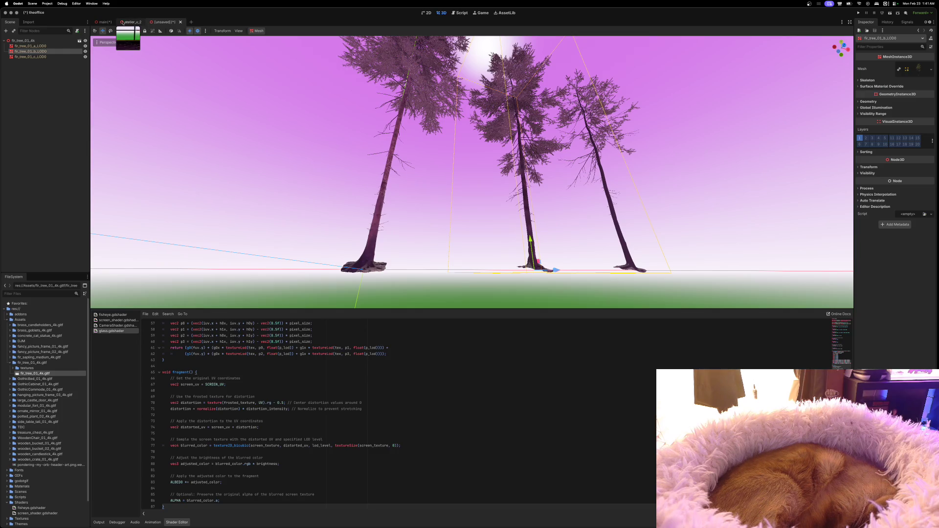
click(104, 22)
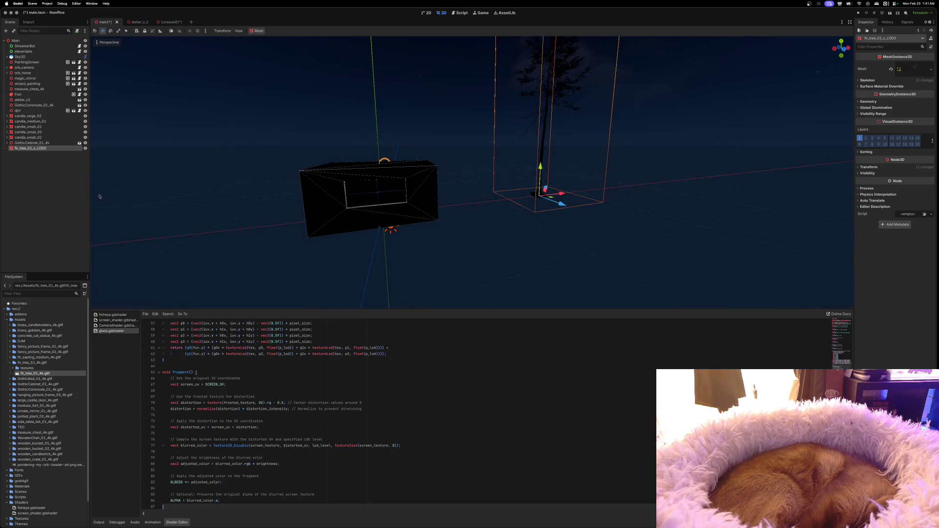
right_click(29, 41)
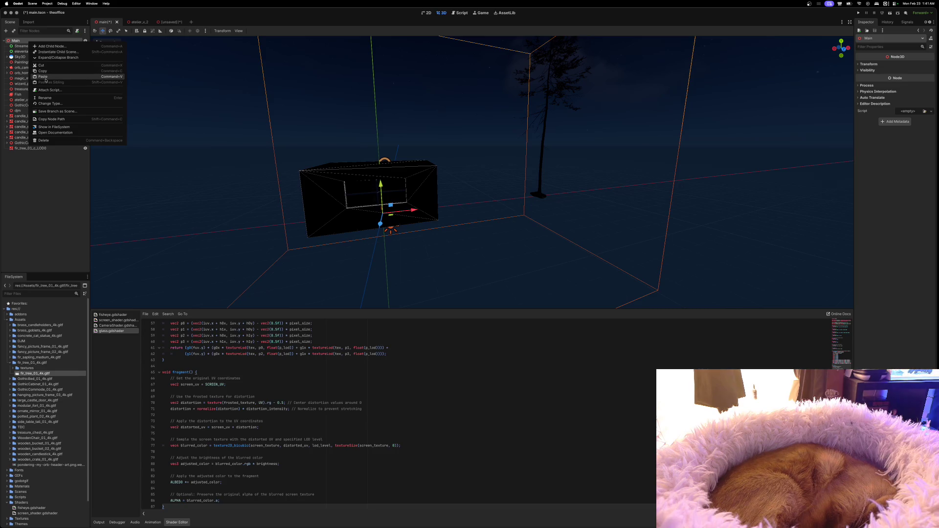
click(115, 76)
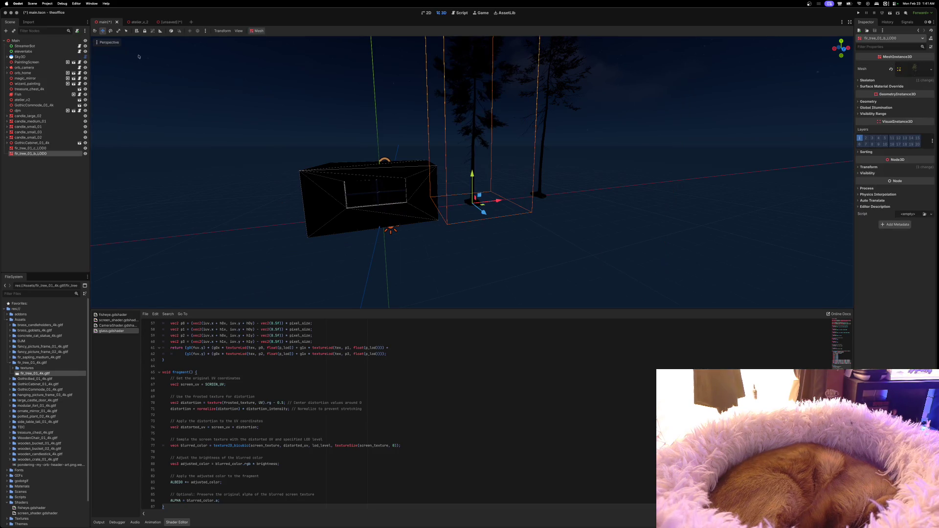
Copy fir_tree_01_a_LOD0 from the fir-tree scene and paste it under Main.
click(166, 22)
click(42, 46)
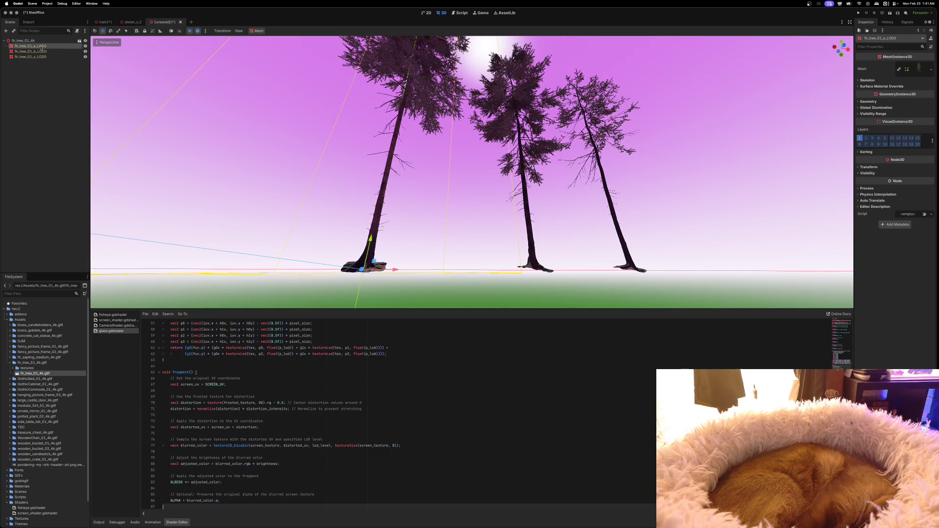
right_click(42, 45)
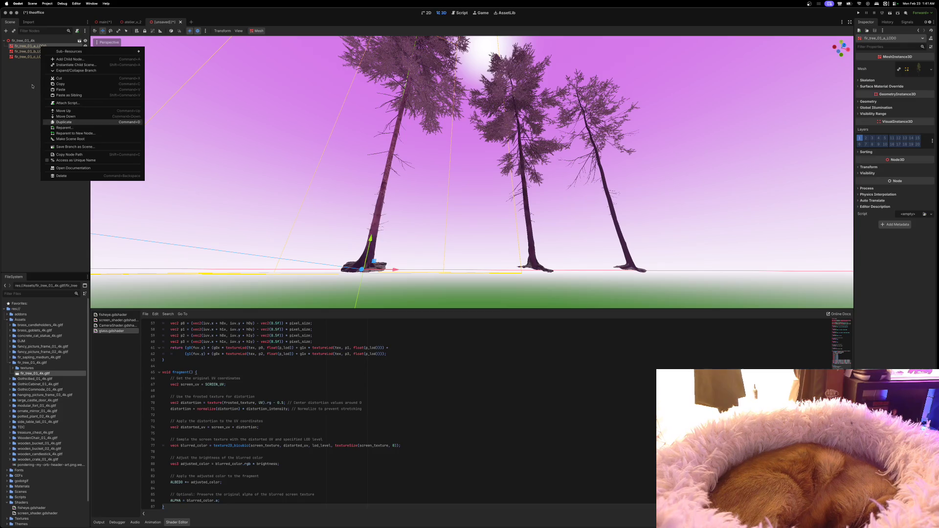
click(60, 84)
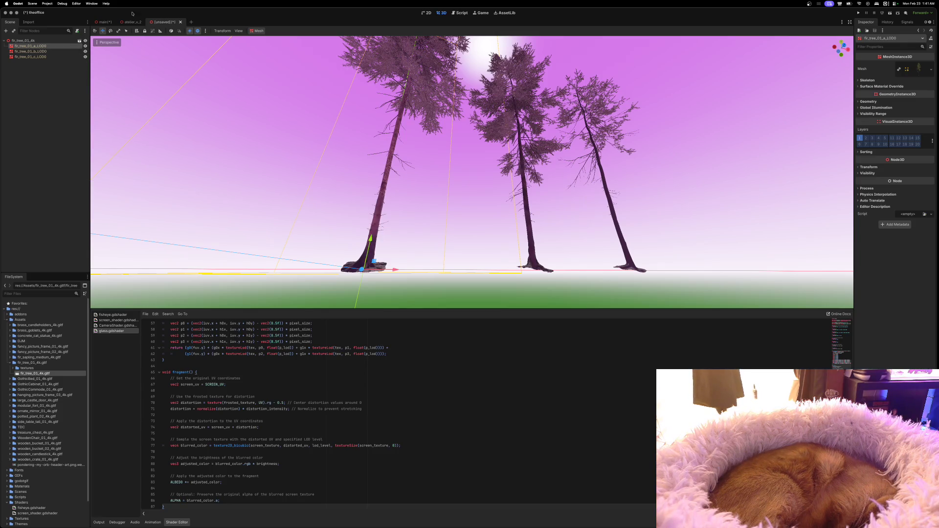
click(103, 22)
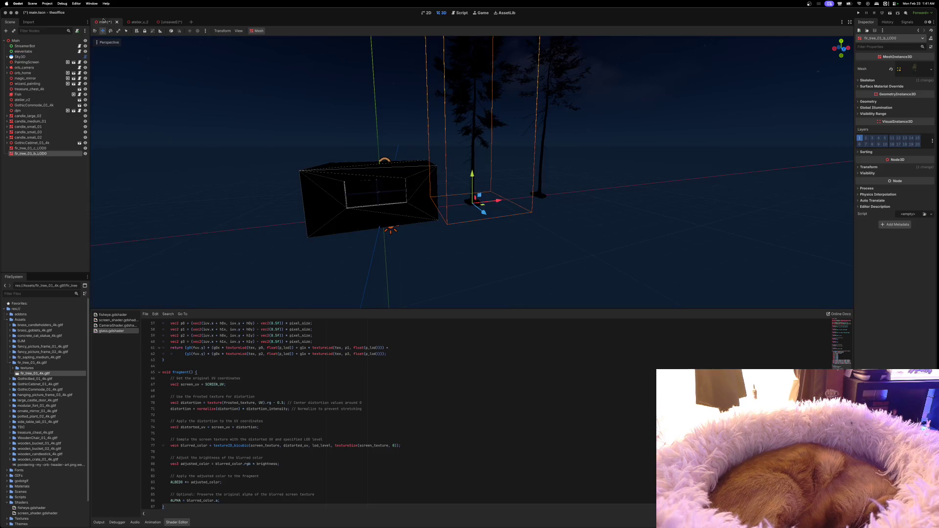
right_click(43, 42)
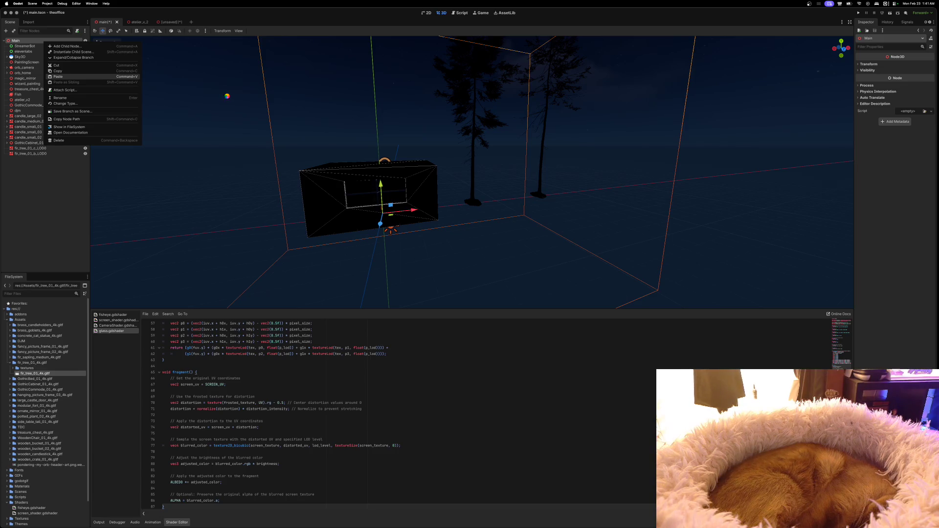
Close the unsaved fir-tree scene with Don't Save and return to the Main scene.
click(180, 22)
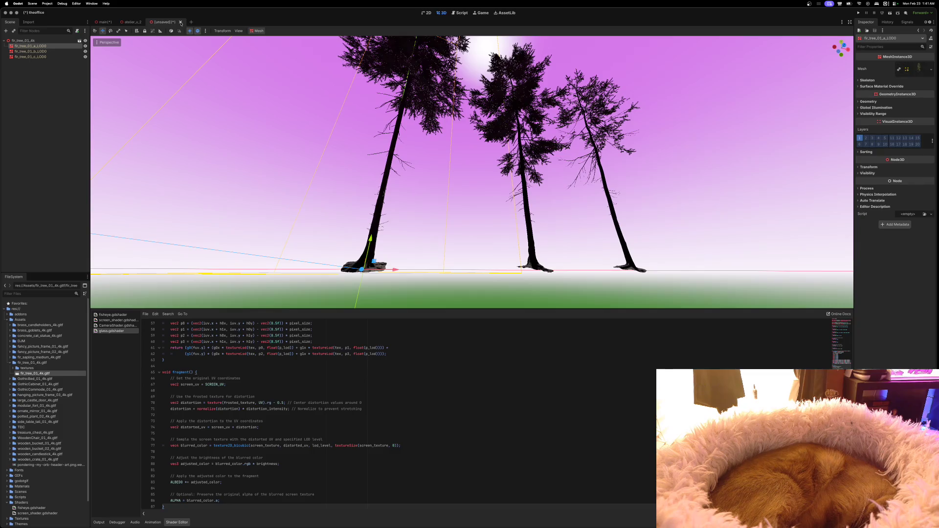
click(437, 274)
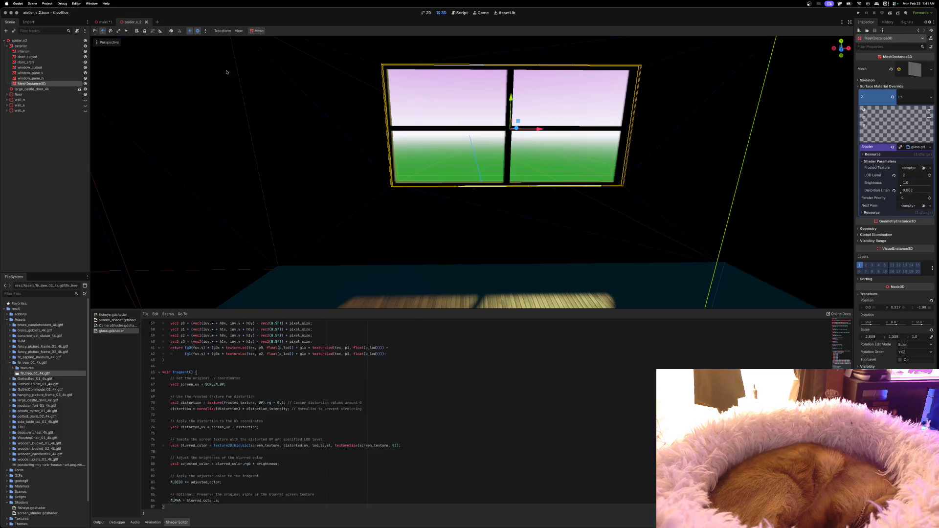
click(102, 22)
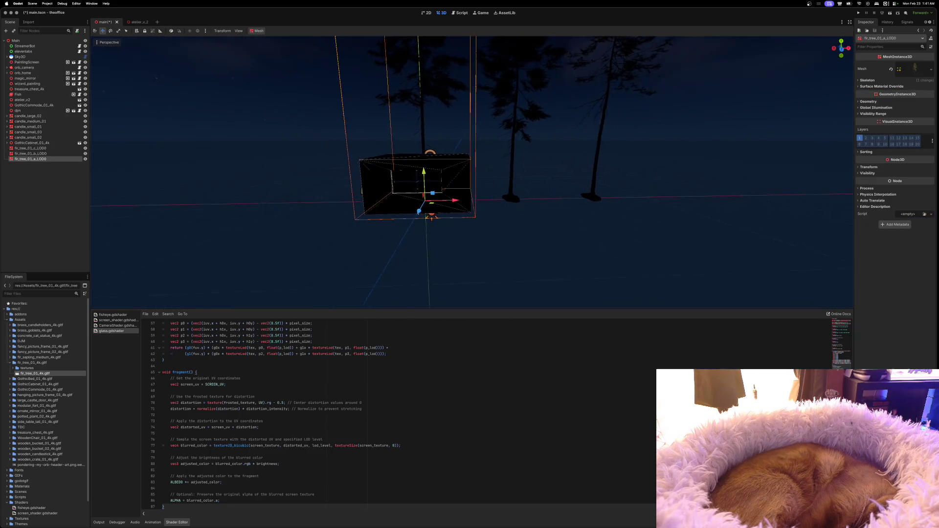
scroll(381, 204, down, 10)
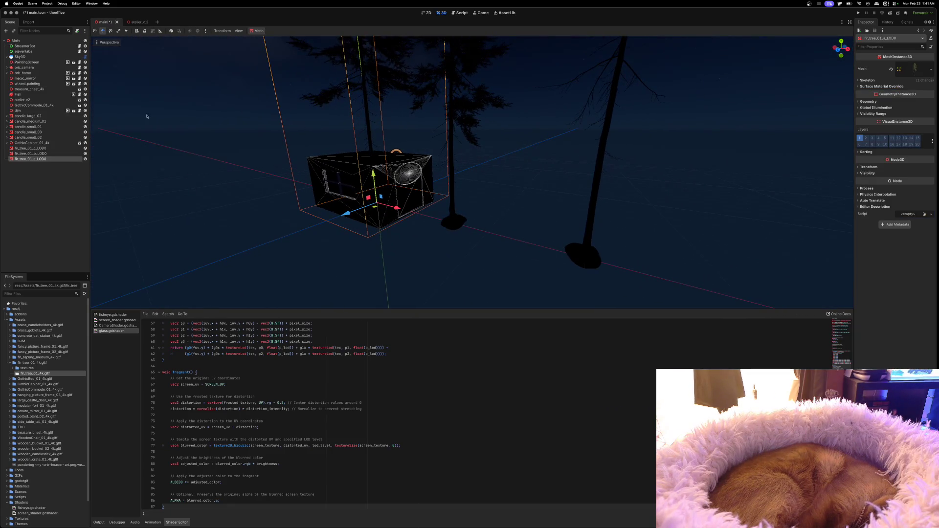
Drag fir_tree_01_c, b and a LOD0 apart with the move gizmo so they stand beside the building.
key(Up)
key(Up)
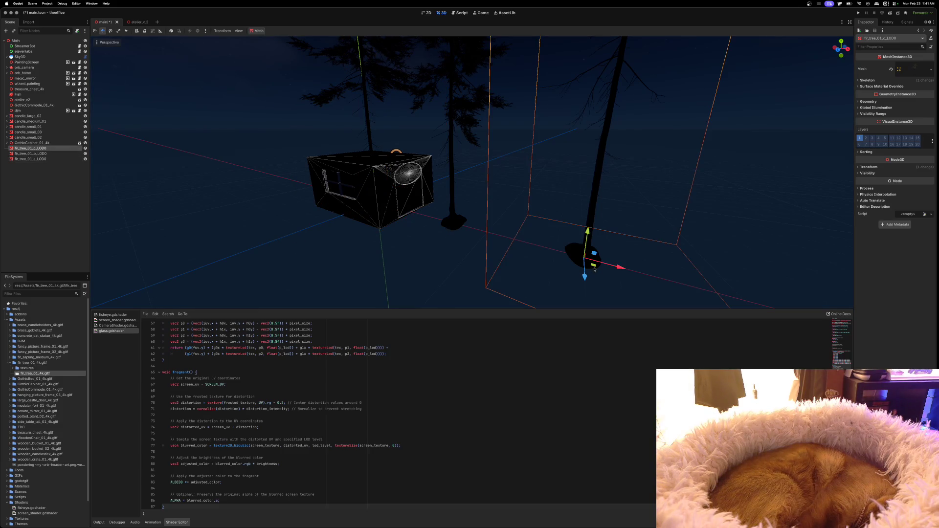
mouse_move(619, 268)
mouse_down()
mouse_move(410, 210)
mouse_move(368, 218)
mouse_move(325, 197)
mouse_move(295, 215)
mouse_move(297, 232)
mouse_move(229, 229)
mouse_up()
click(436, 261)
mouse_move(452, 234)
mouse_down()
mouse_move(339, 261)
mouse_move(329, 250)
mouse_move(337, 240)
mouse_up()
click(387, 132)
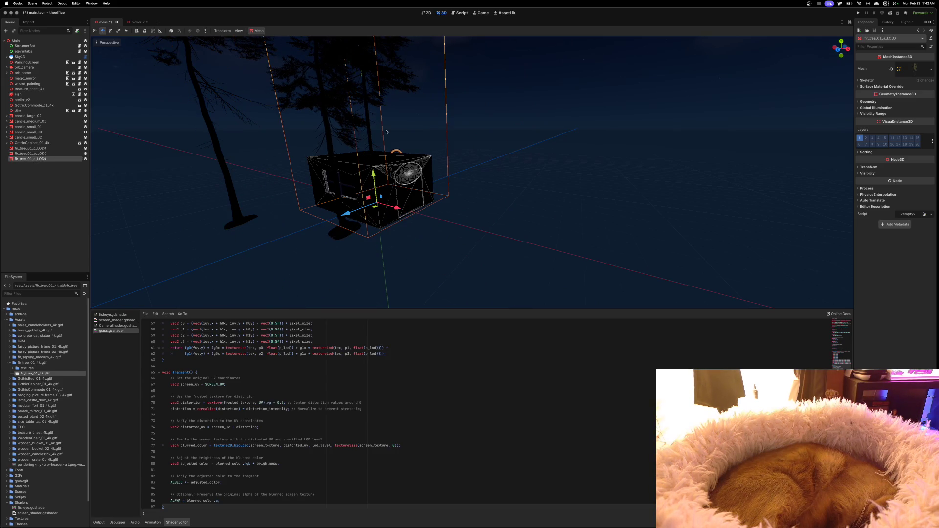
mouse_move(362, 209)
mouse_down()
mouse_move(274, 217)
mouse_move(274, 238)
mouse_up()
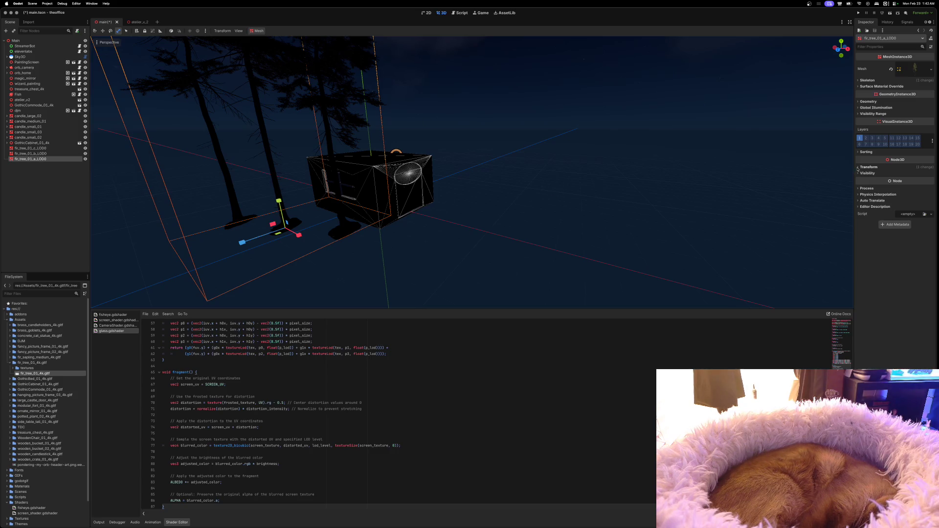
click(30, 148)
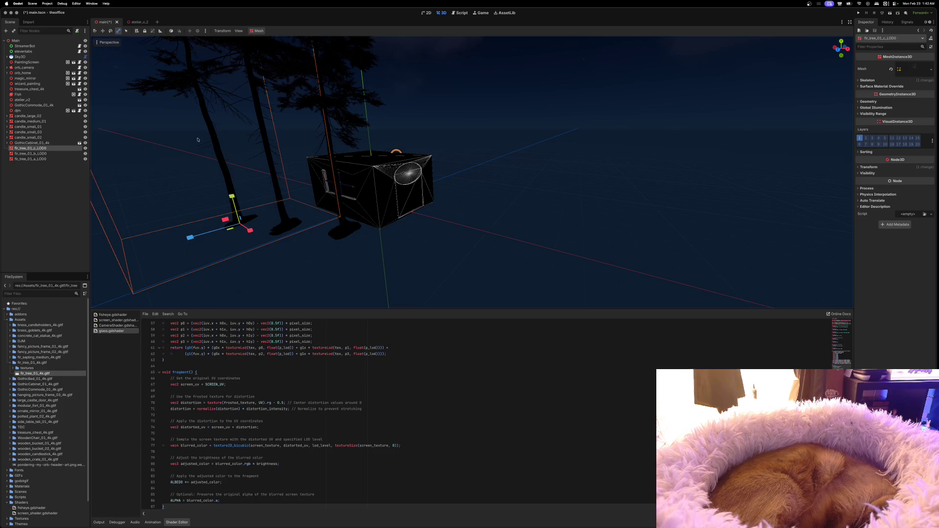
Scale the three selected fir trees down uniformly in the Inspector, undoing a trial Y rotation.
shift+click(45, 159)
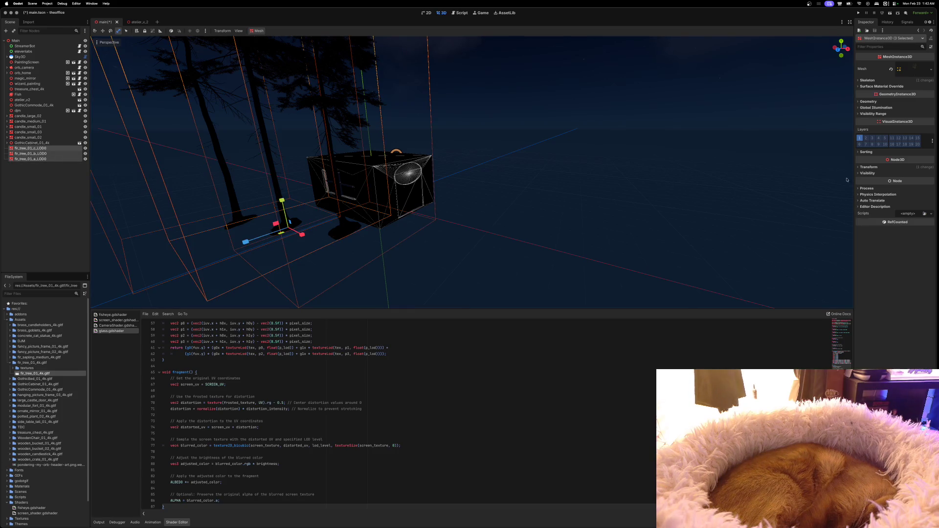
click(858, 167)
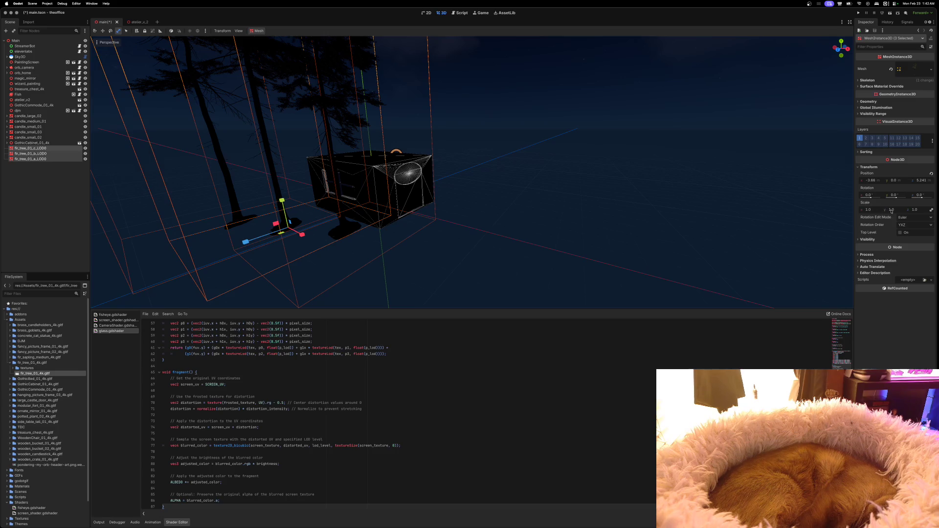
drag(895, 195, 865, 196)
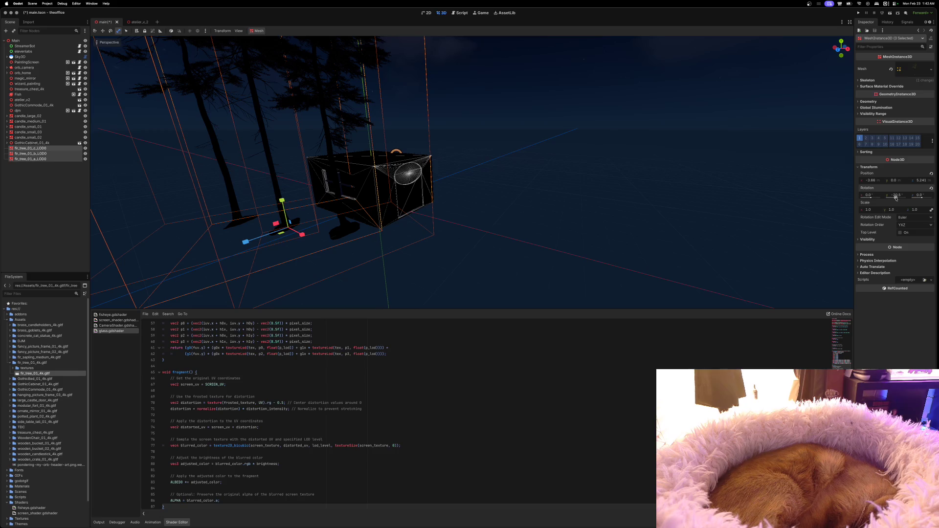
key(ctrl+z)
drag(894, 209, 860, 209)
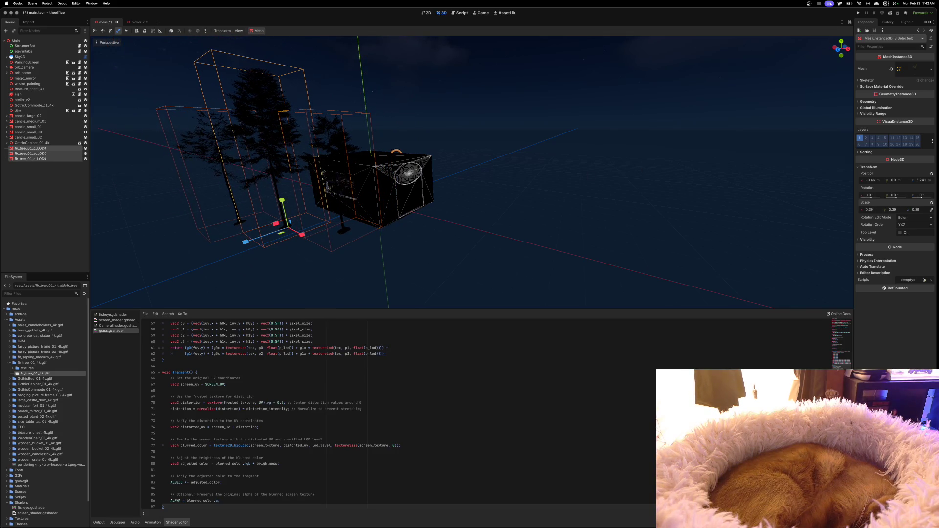
scroll(392, 257, up, 6)
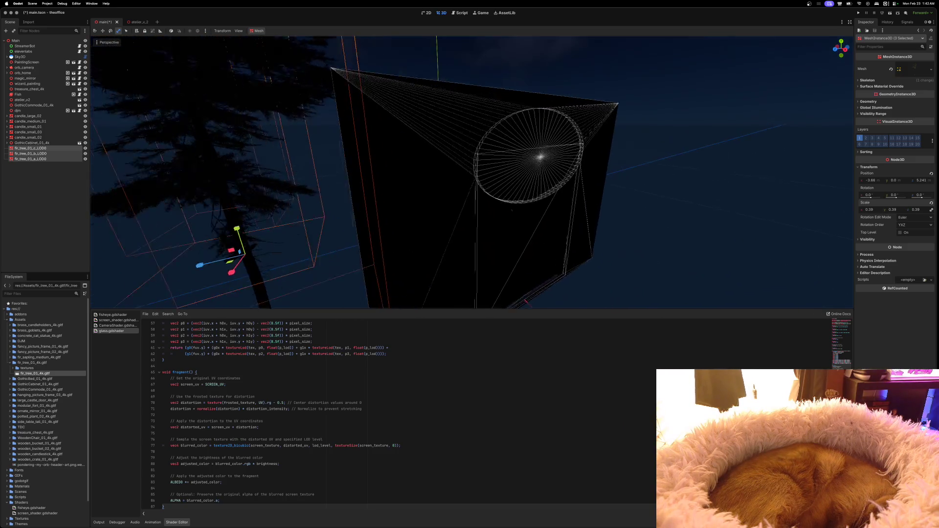
scroll(472, 172, down, 10)
drag(472, 172, 369, 177)
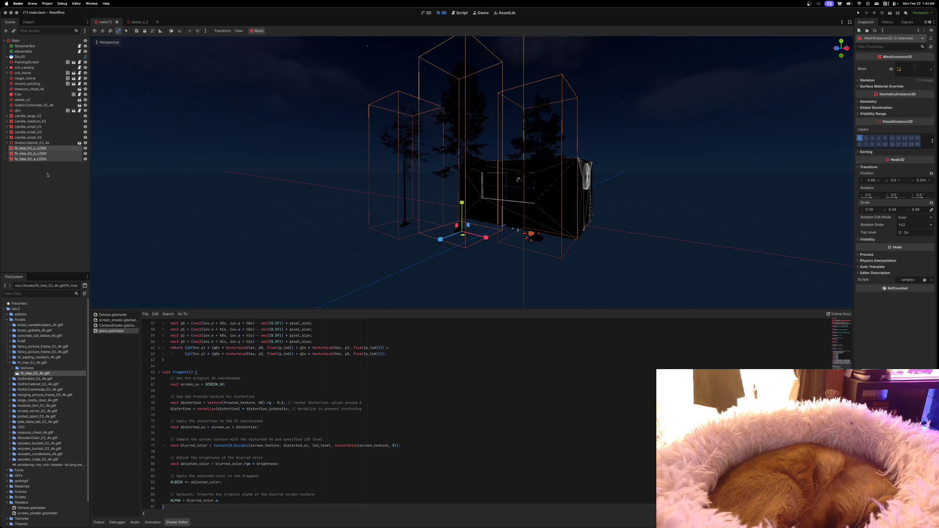
Paste three more fir trees under Main and shift them along Z in front of the building.
click(33, 42)
right_click(33, 43)
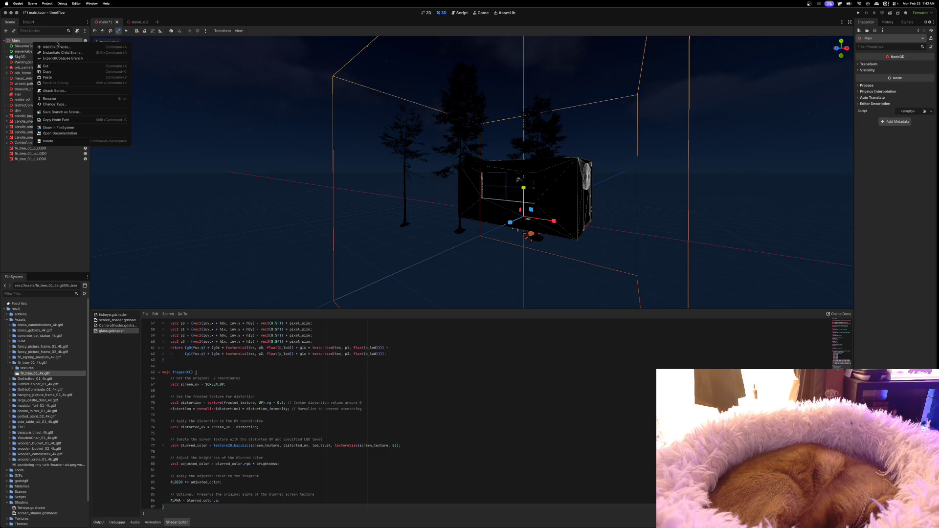
click(48, 77)
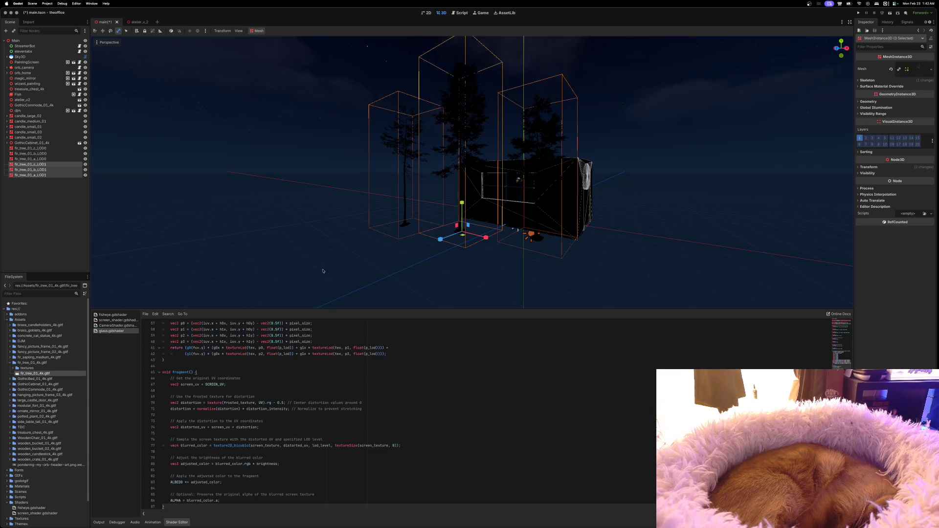
mouse_move(443, 240)
mouse_down()
mouse_move(343, 230)
mouse_move(394, 262)
mouse_move(364, 255)
mouse_up()
scroll(364, 255, up, 5)
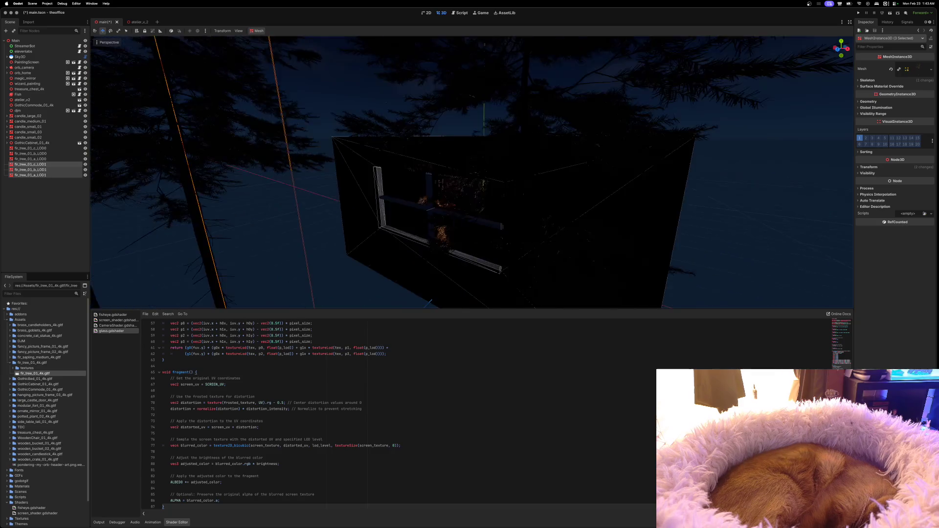
scroll(472, 171, up, 10)
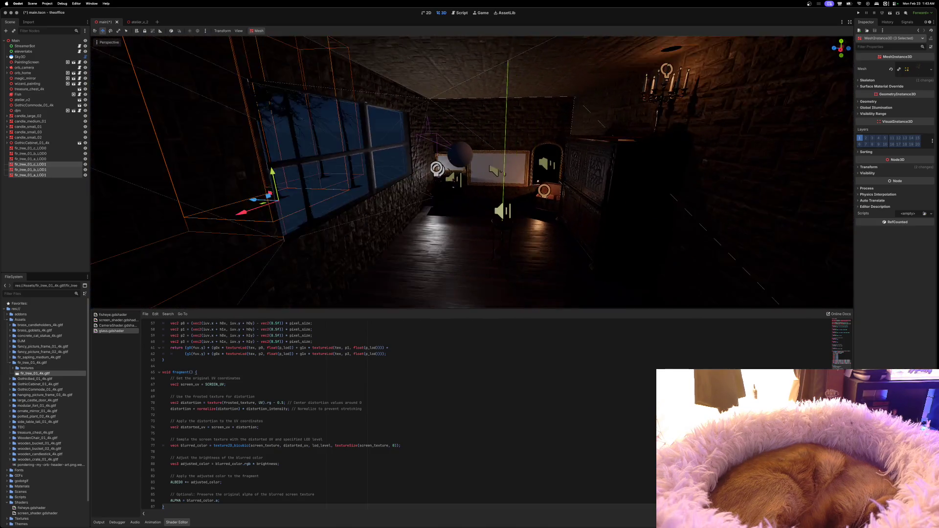
scroll(472, 171, up, 8)
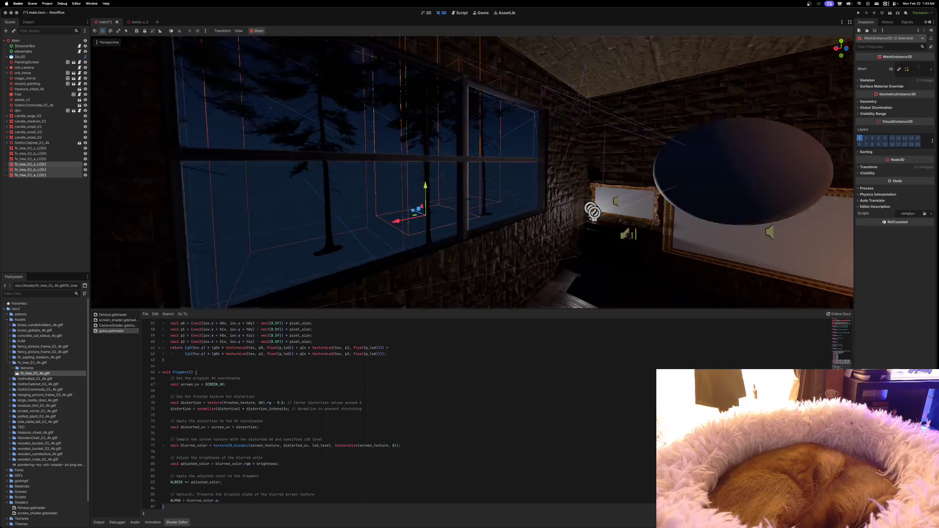
scroll(472, 171, right, 10)
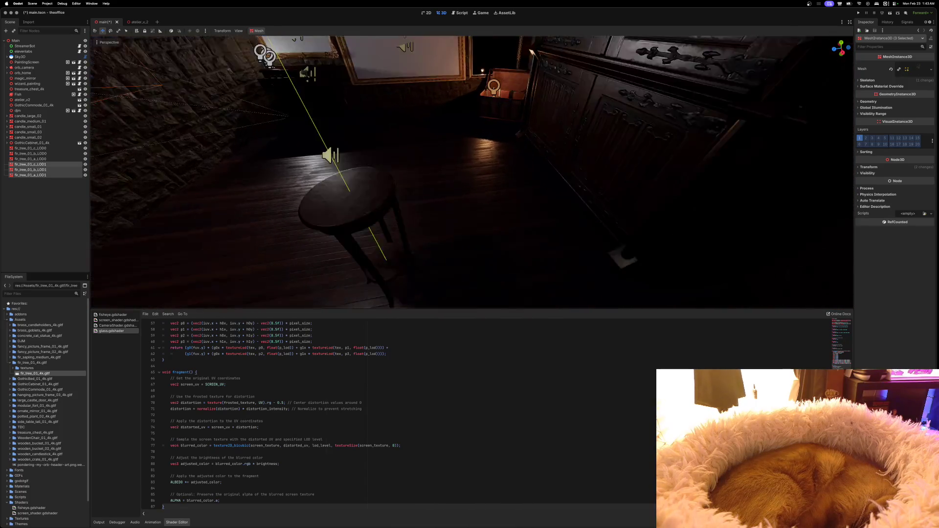
scroll(472, 171, left, 10)
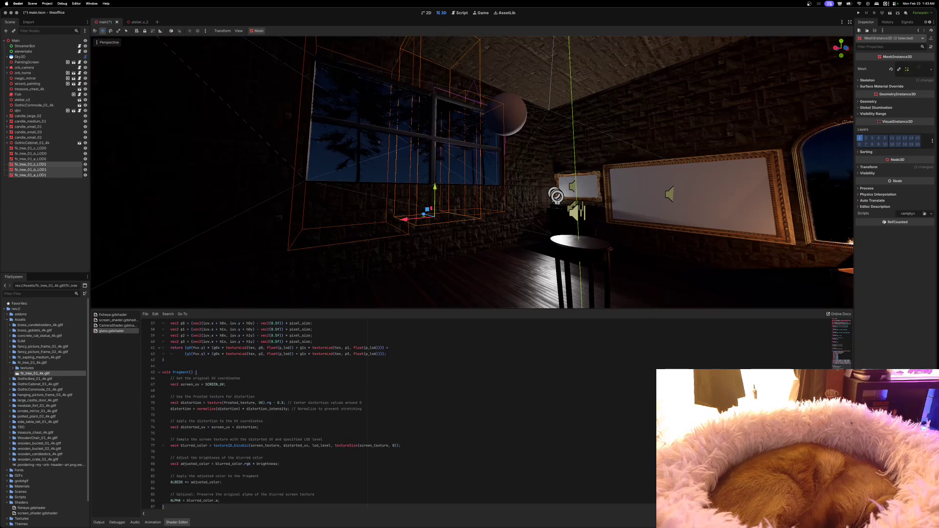
scroll(471, 171, right, 5)
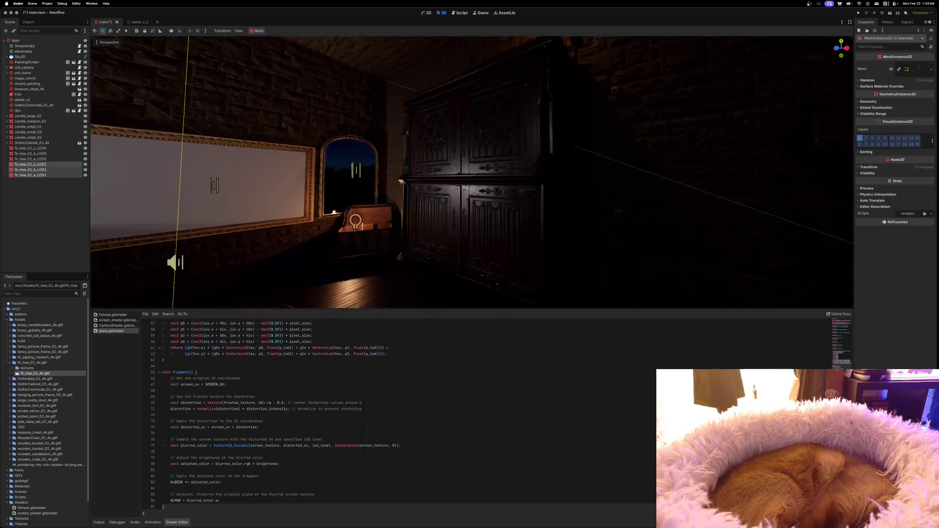
scroll(472, 171, right, 8)
scroll(472, 171, left, 8)
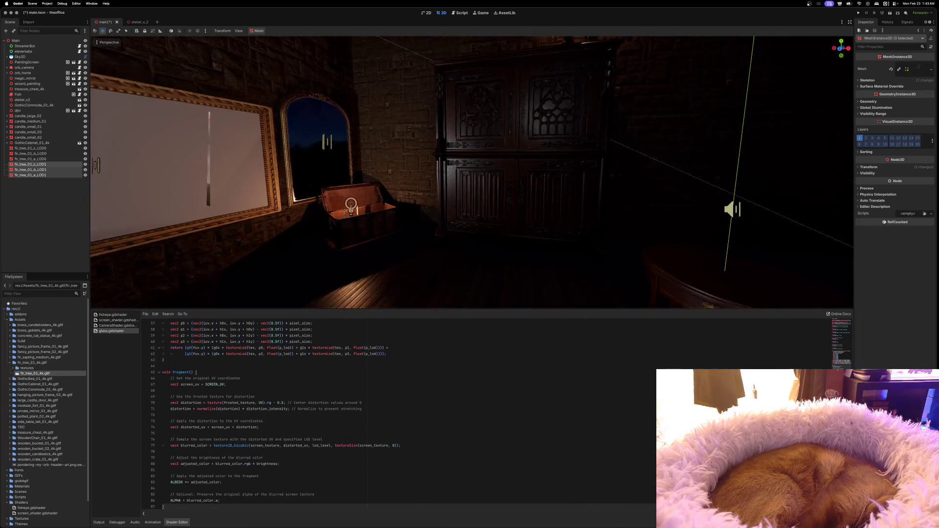
scroll(472, 171, left, 8)
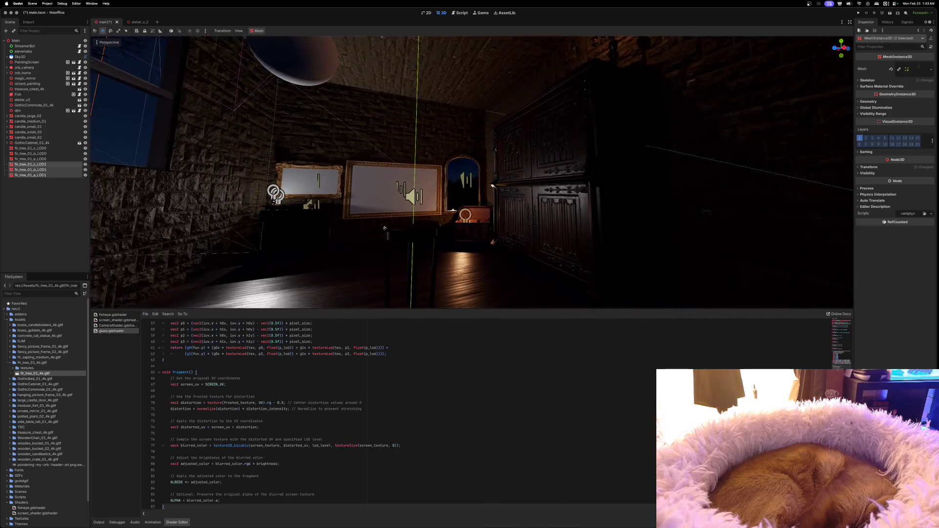
scroll(472, 172, left, 6)
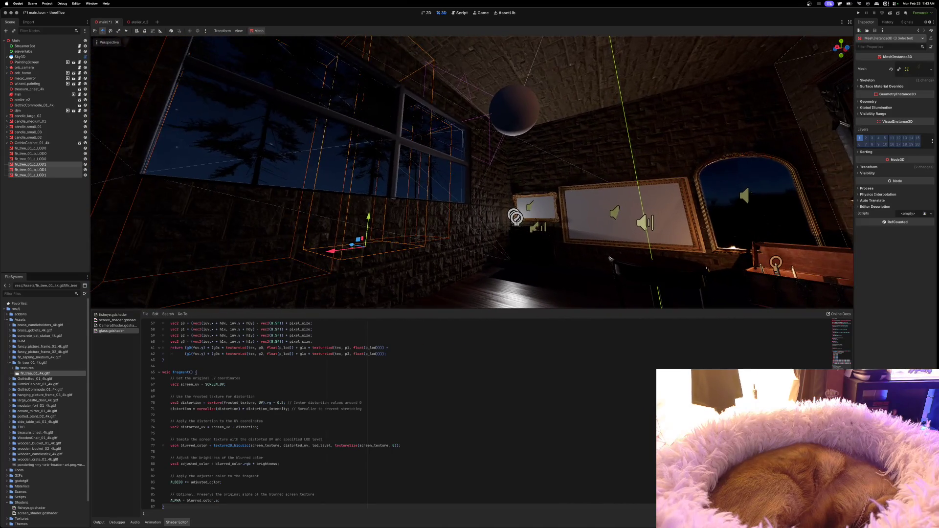
scroll(472, 171, left, 6)
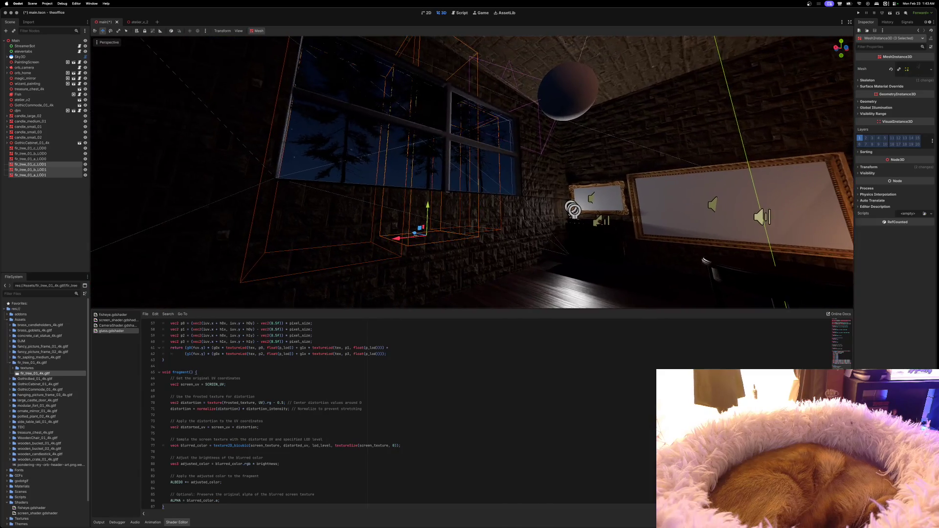
scroll(472, 171, left, 2)
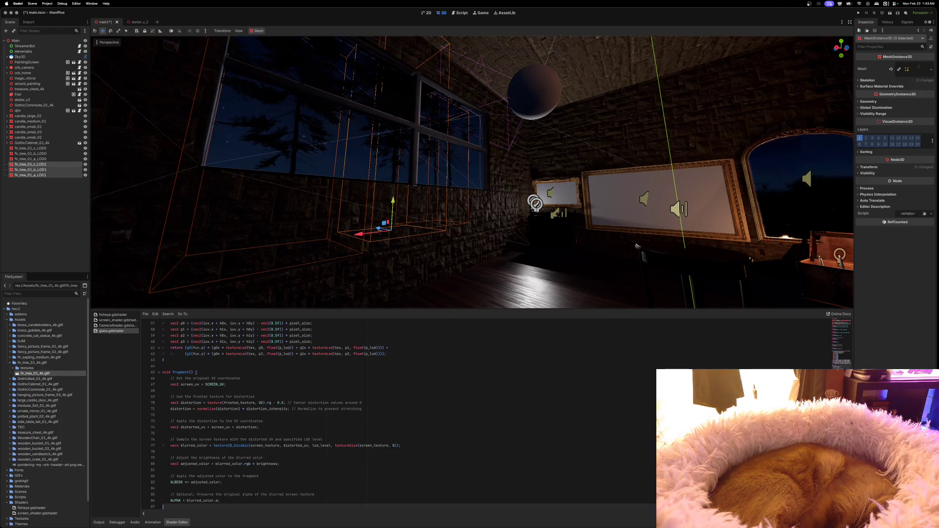
scroll(472, 172, right, 8)
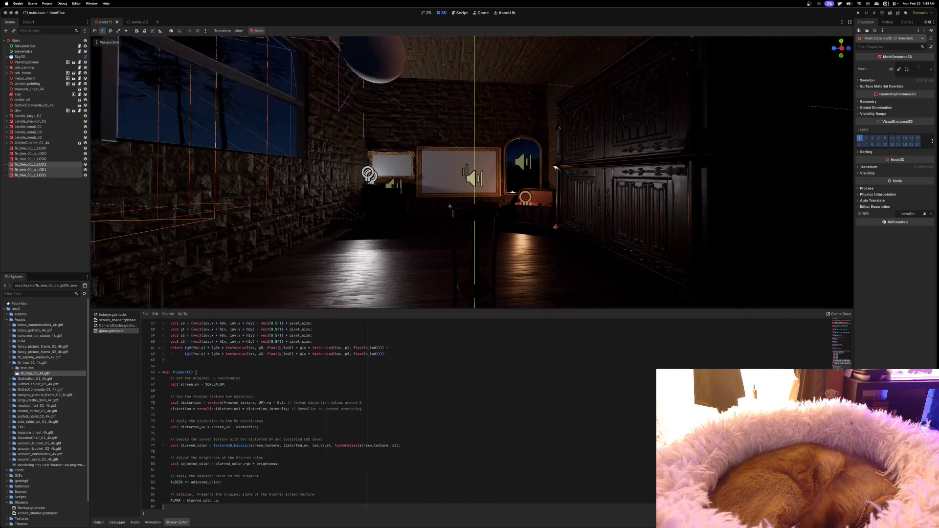
scroll(471, 171, right, 10)
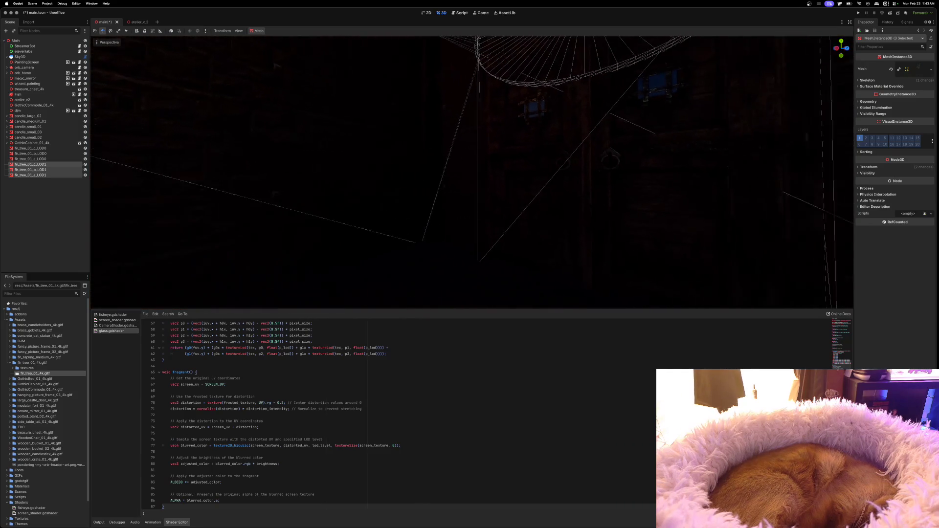
scroll(472, 171, left, 10)
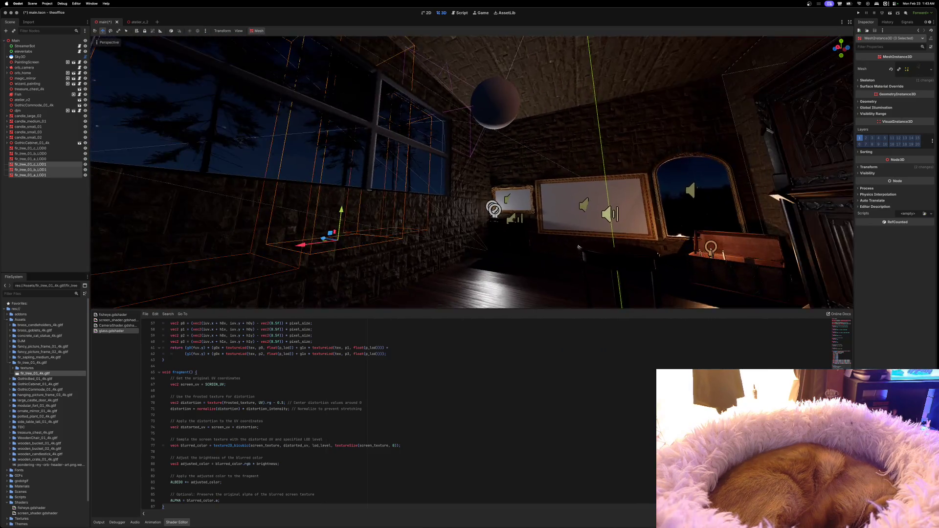
scroll(498, 303, left, 4)
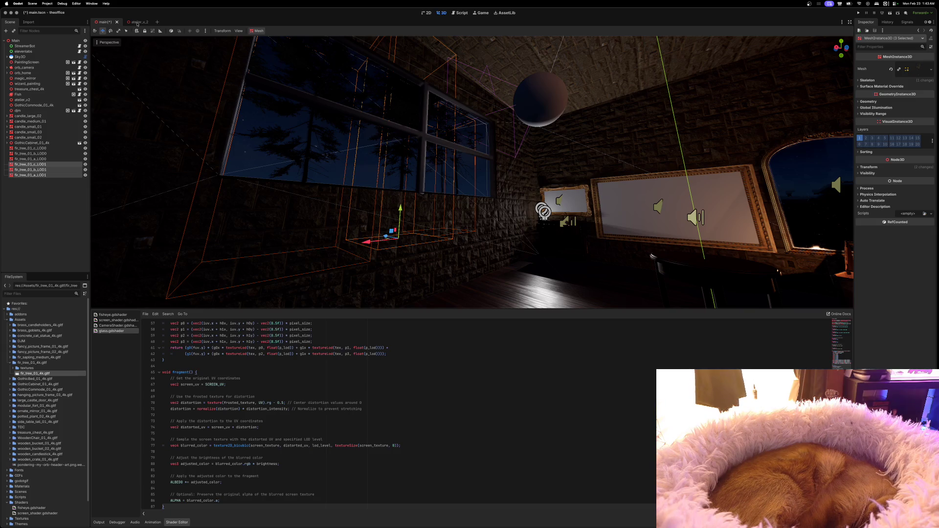
Inspect the room's window in the atelier_v_2 scene, then return to the main scene.
click(137, 23)
drag(318, 125, 401, 132)
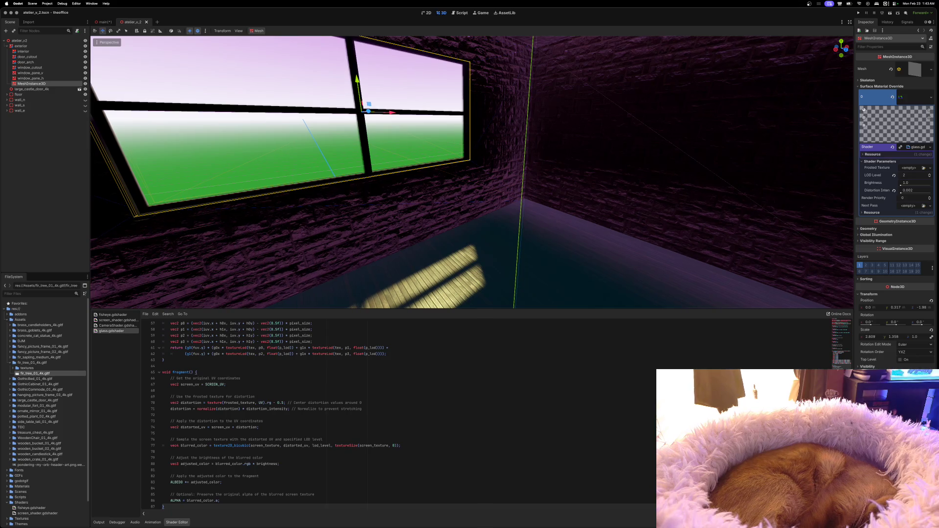
mouse_move(96, 22)
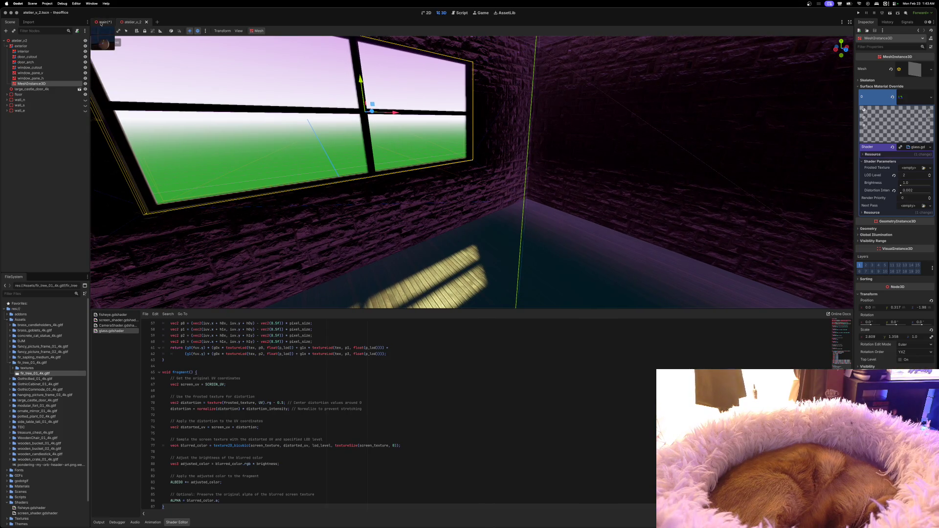
key(ctrl+Tab)
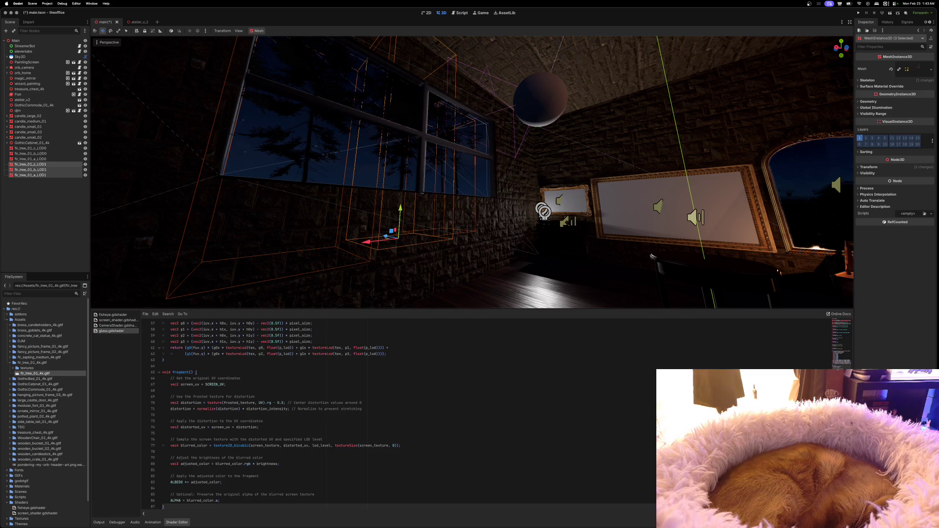
Fly through the window to check the fir trees and night sky, then save the main scene.
key(w)
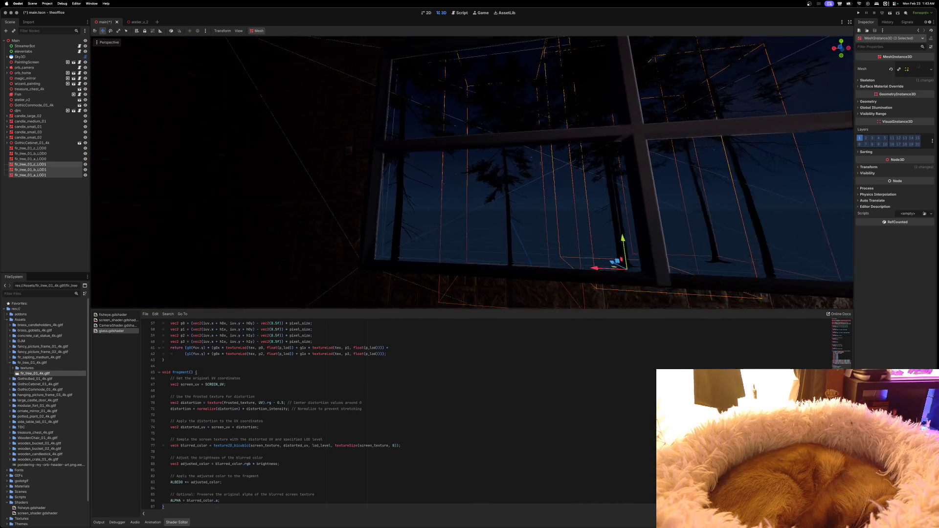
key(s)
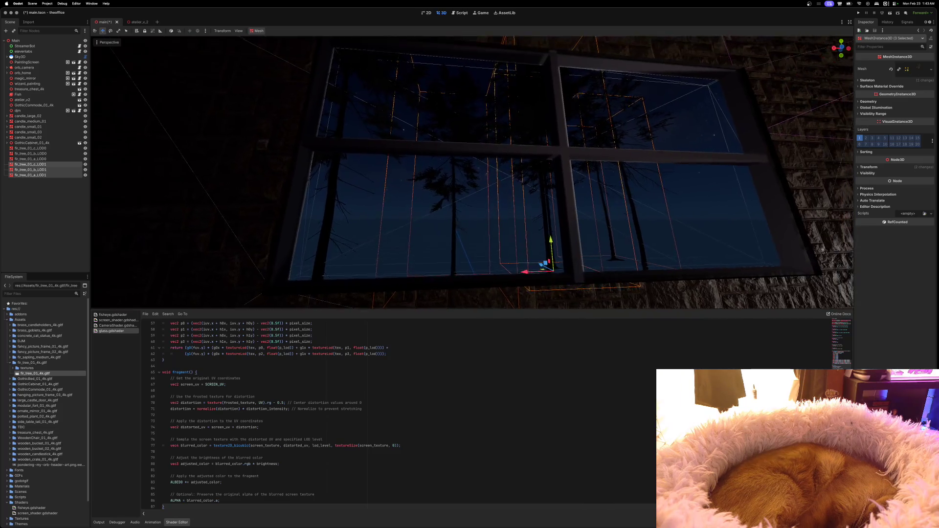
key(w)
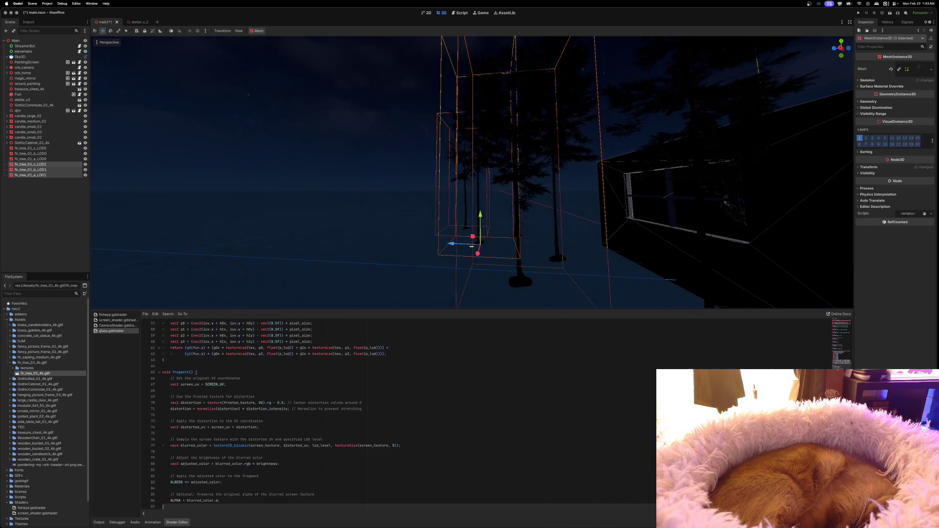
key(a)
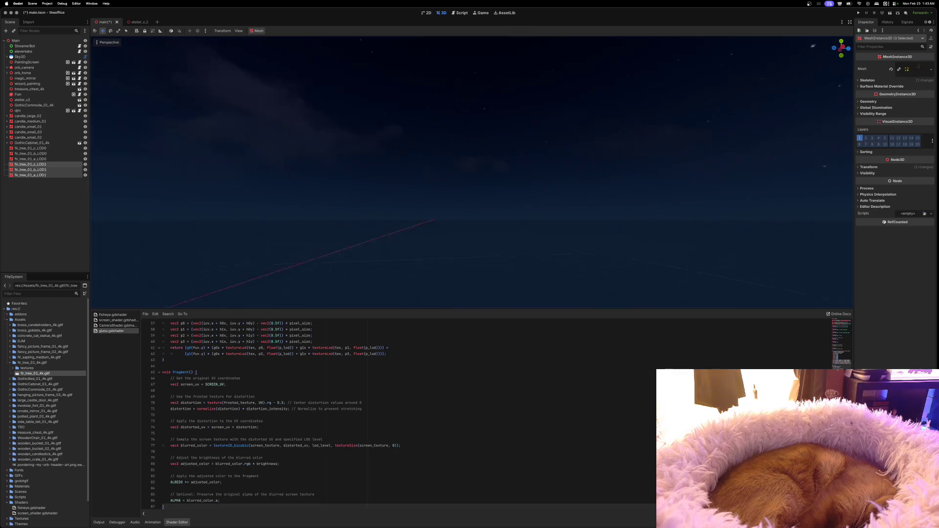
key(a)
key(a)
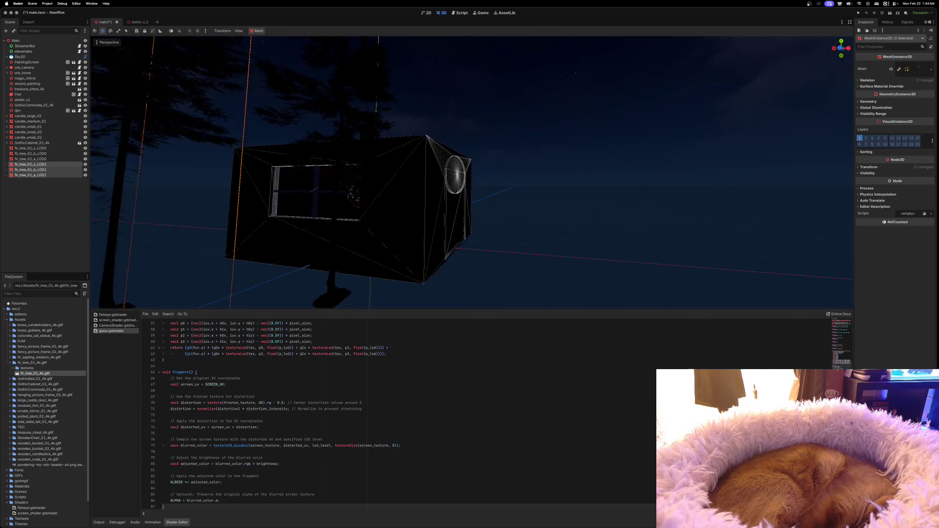
key(w)
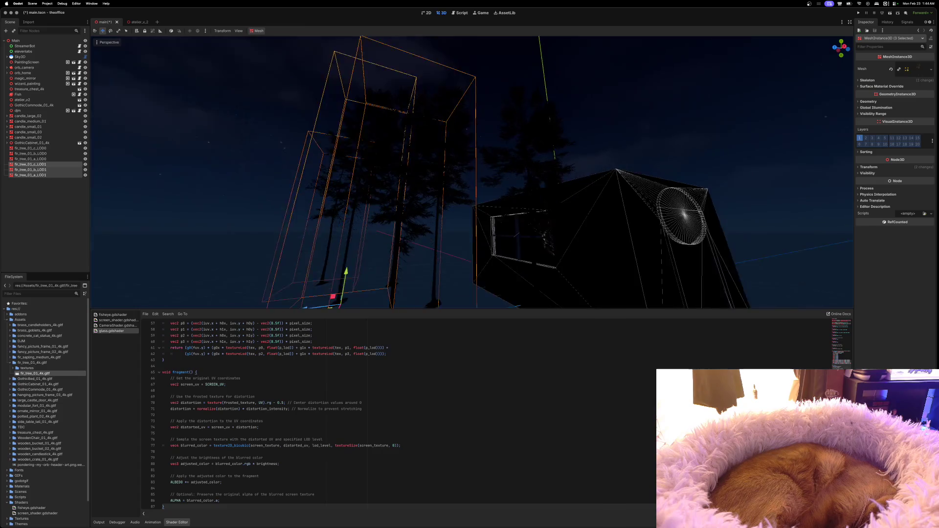
key(s)
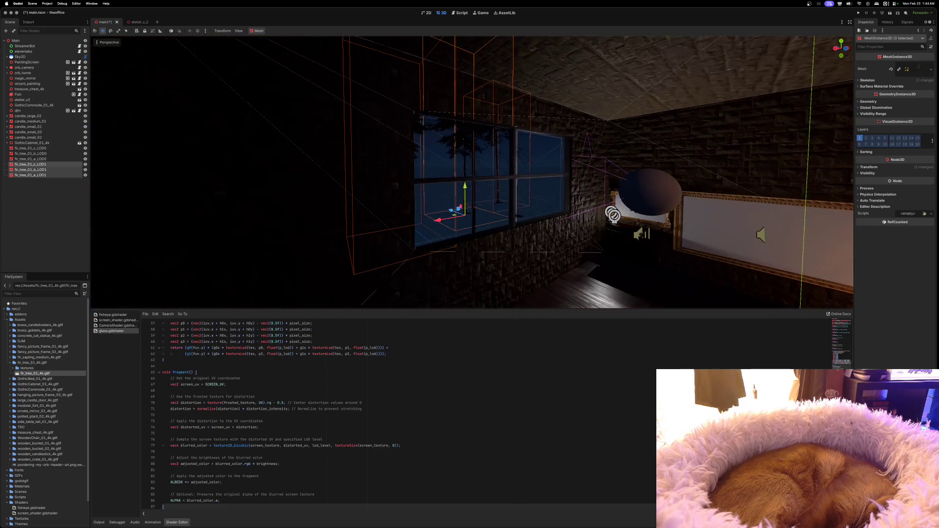
key(s)
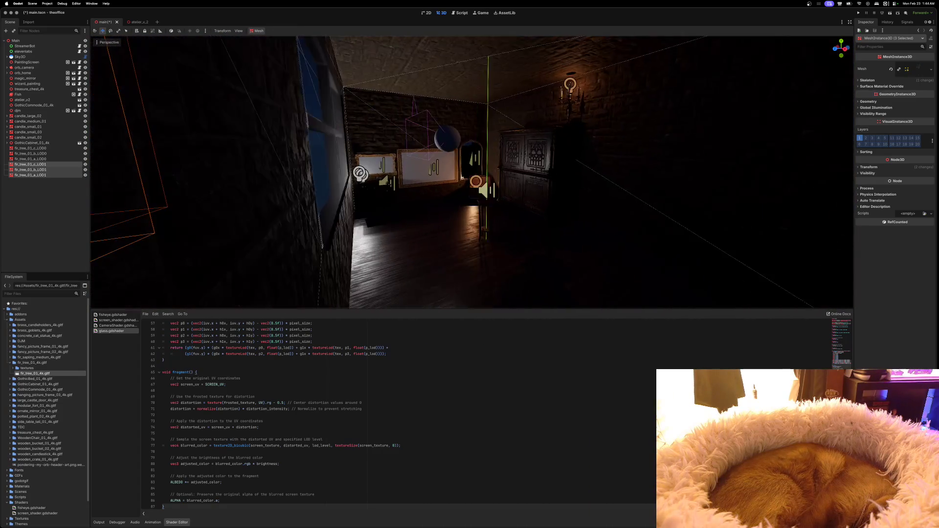
key(w)
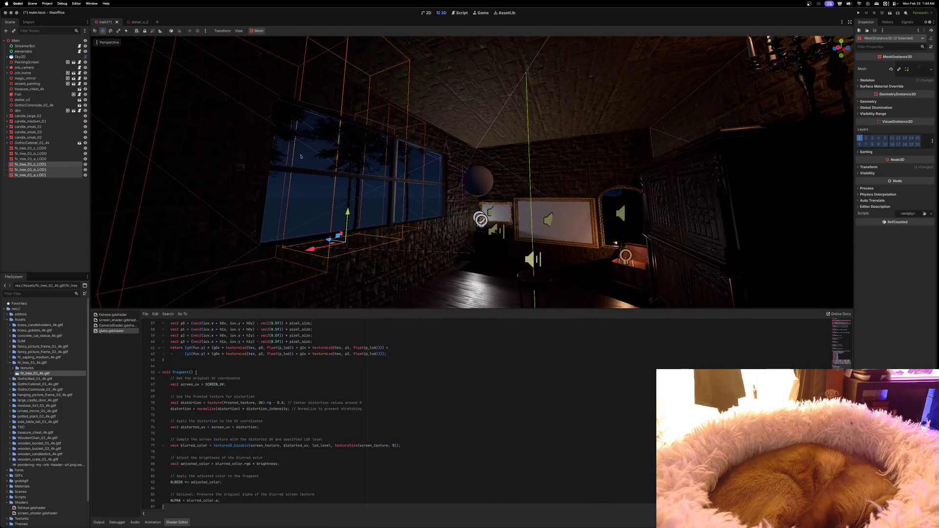
click(858, 13)
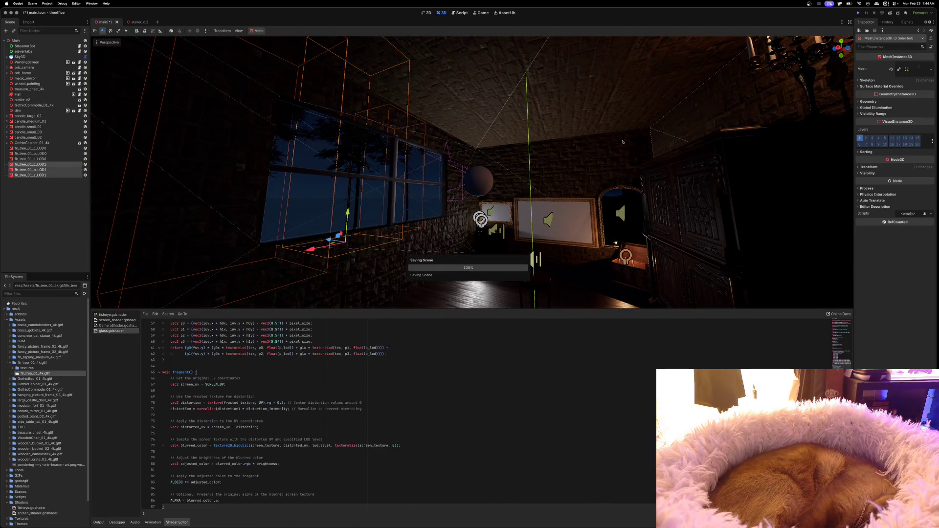
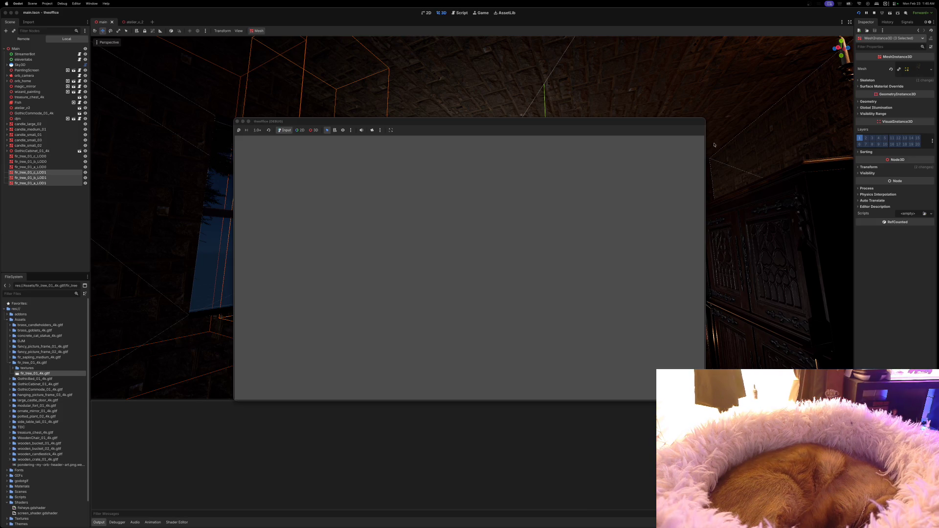
Bring the empty debug game window forward, move it aside, and close it to stop the run.
click(630, 121)
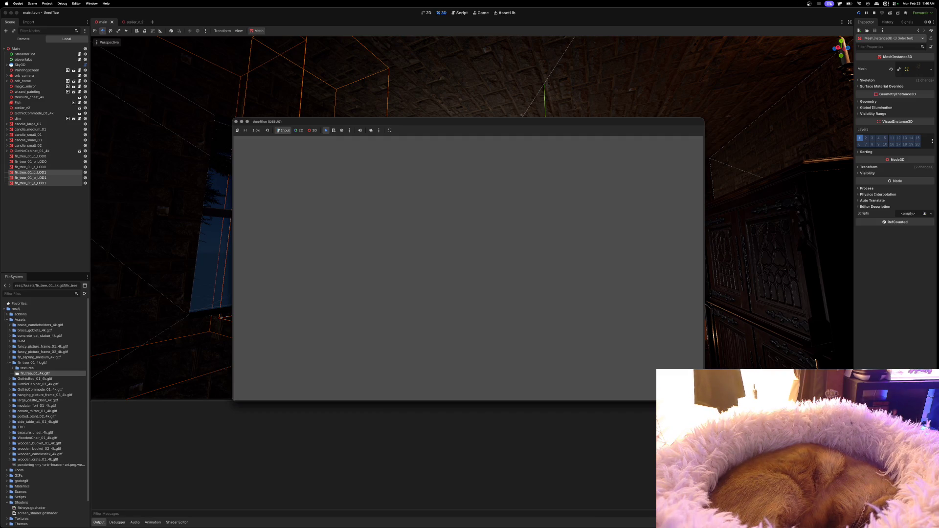
mouse_move(374, 130)
mouse_down()
mouse_move(326, 115)
mouse_move(367, 112)
mouse_up()
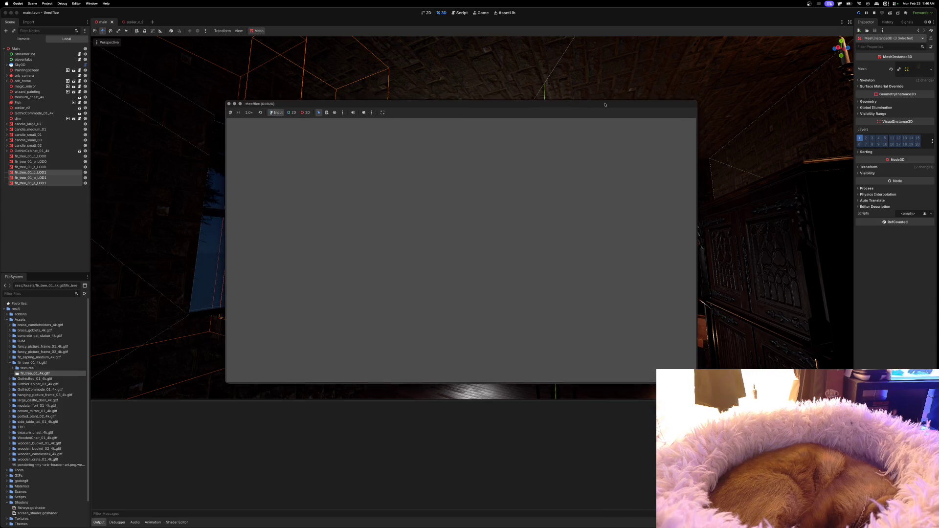
click(228, 103)
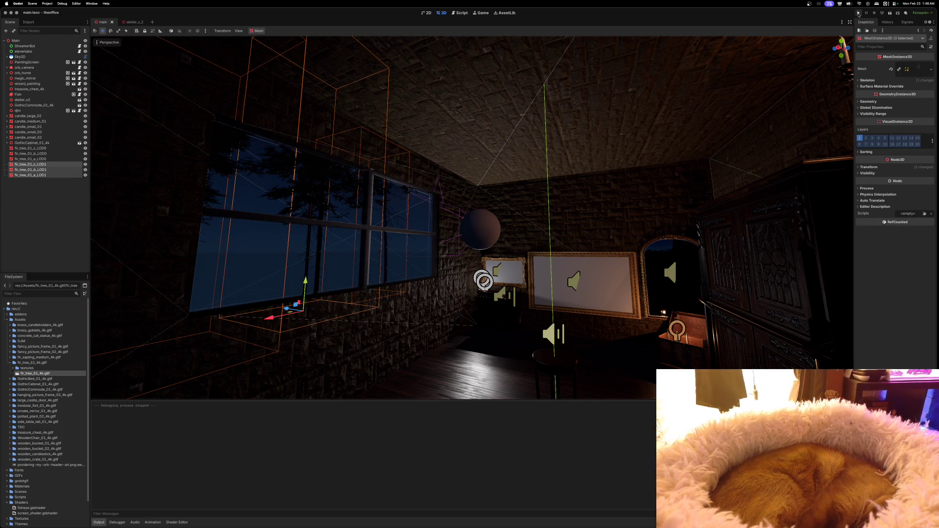
Run the project once more, stop it, and clear the node selection.
click(858, 14)
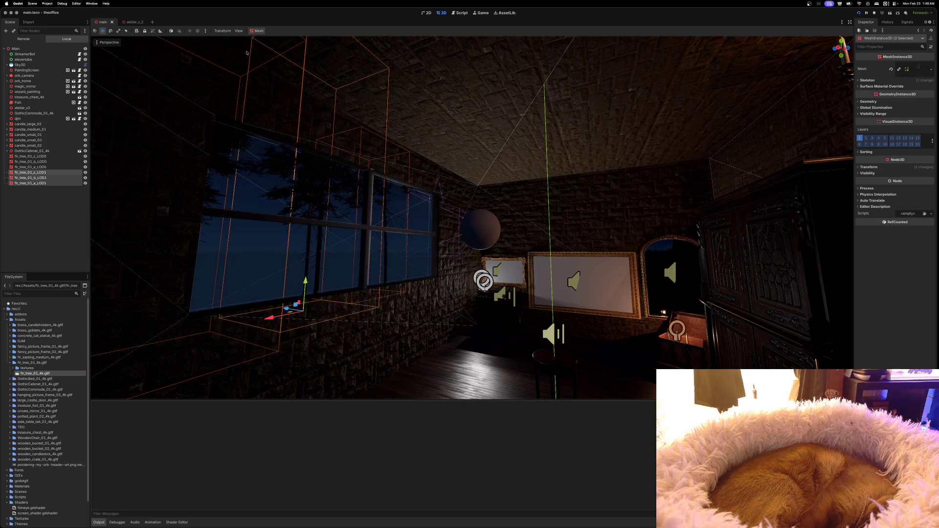
click(874, 14)
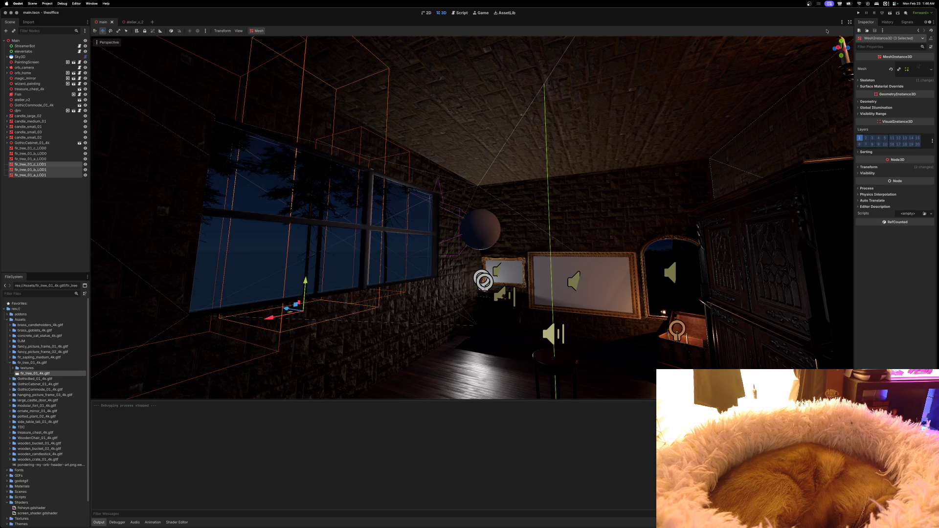
click(26, 194)
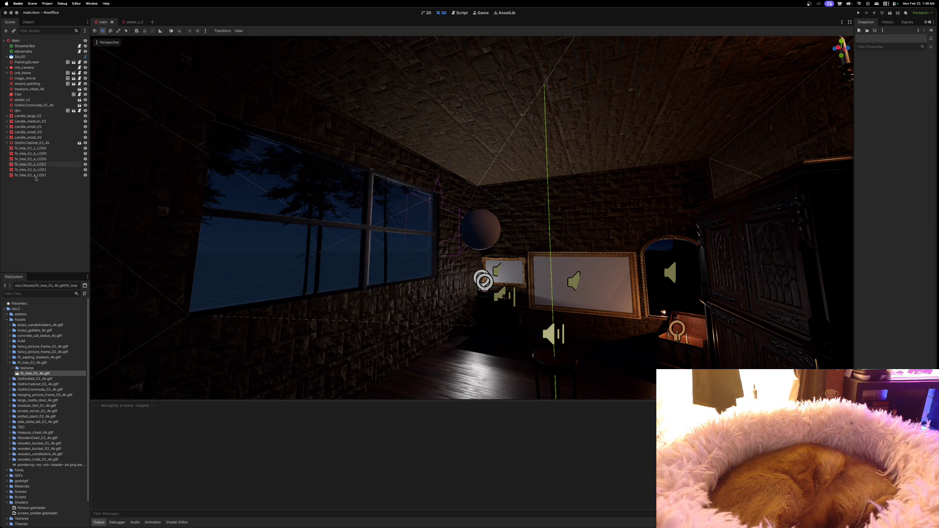
Select the six fir_tree LOD nodes, hide them, and save the scene.
click(36, 175)
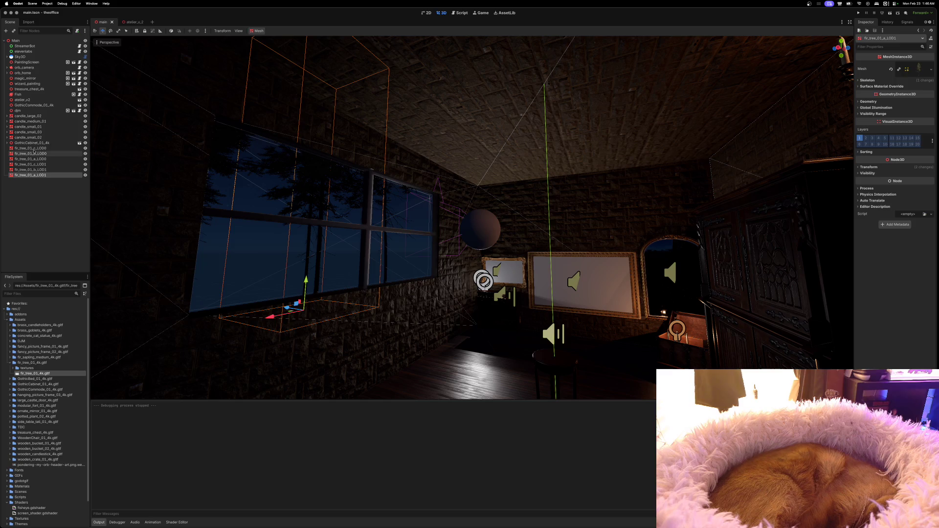
shift+click(67, 149)
click(85, 148)
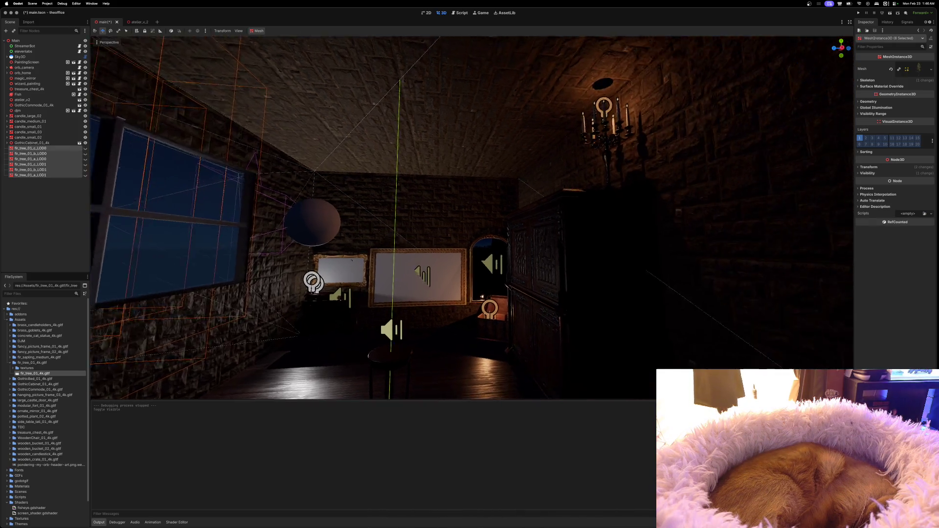
mouse_move(796, 68)
mouse_down()
mouse_move(733, 98)
mouse_move(796, 68)
mouse_up()
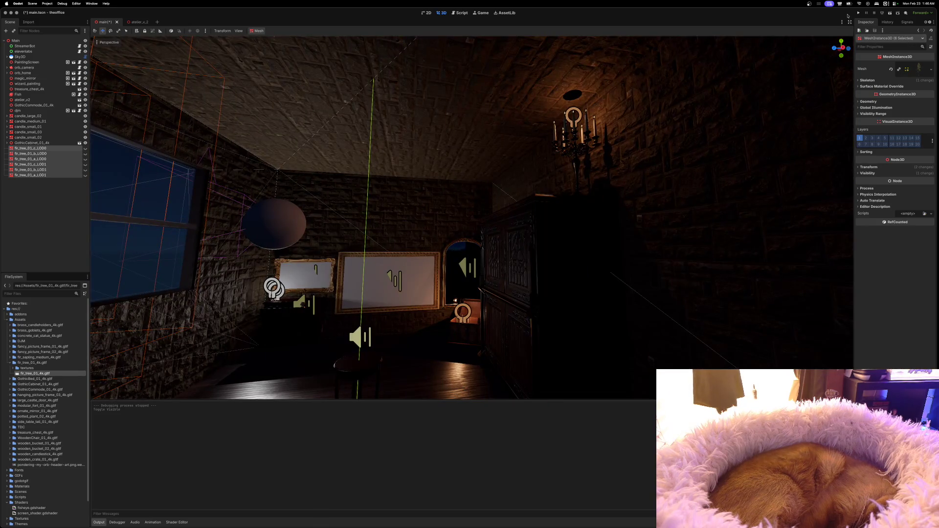
key(super+s)
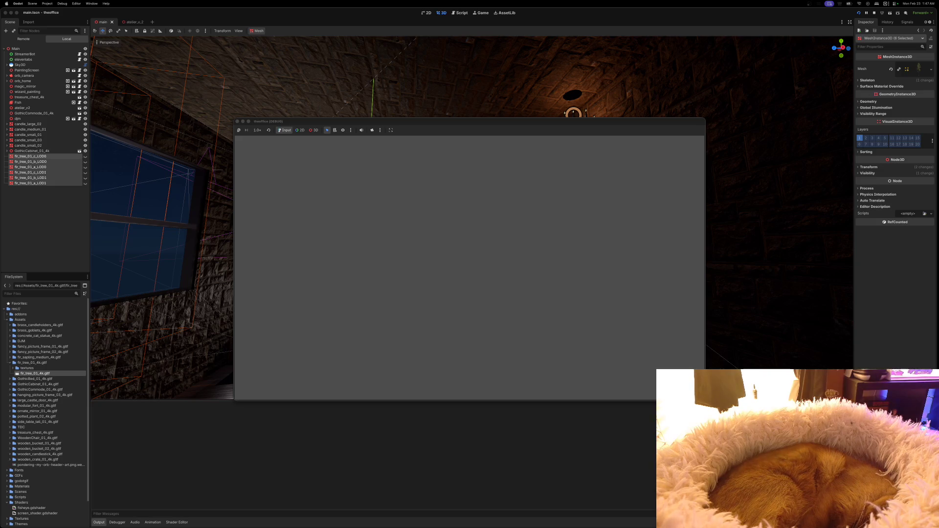
Move the test-run game window aside and close it to stop debugging.
mouse_move(570, 121)
mouse_down()
mouse_move(623, 123)
mouse_move(687, 106)
mouse_up()
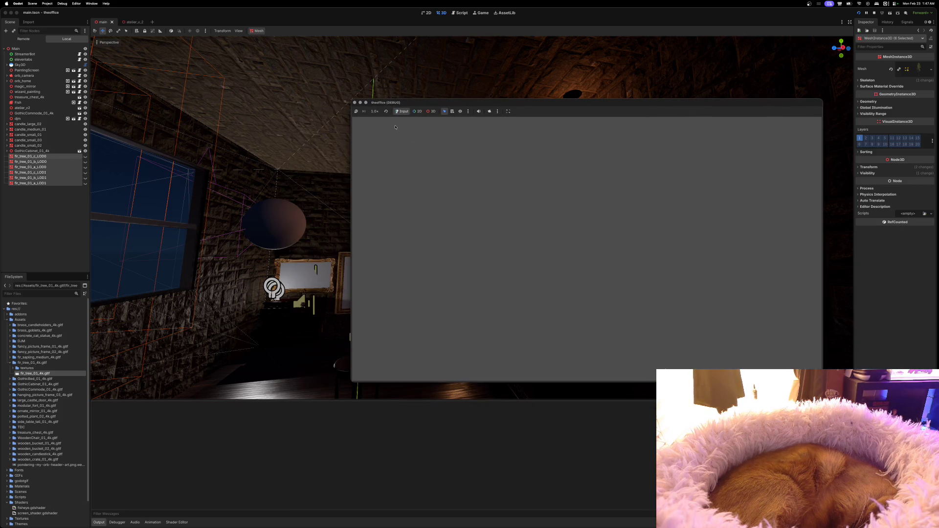
click(355, 103)
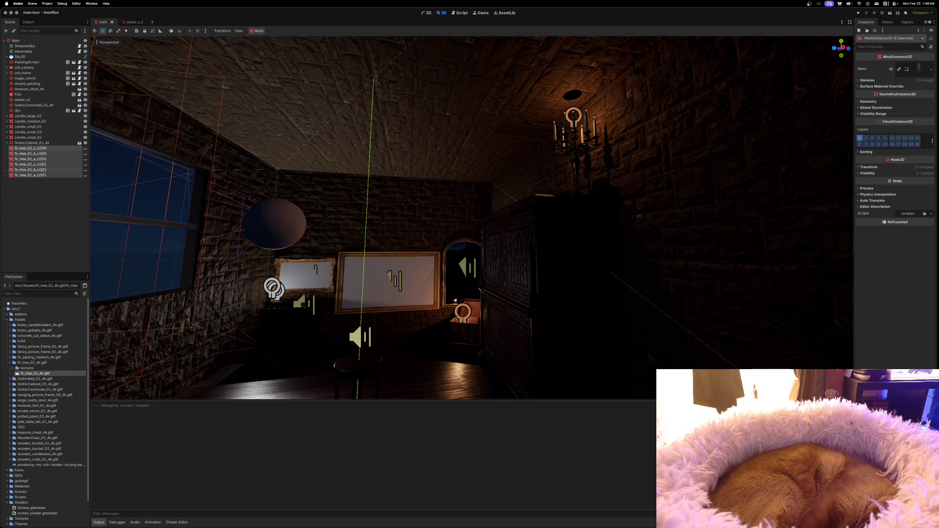
Delete the six selected fir_tree nodes, confirm, save with Ctrl+S, and launch the game.
key(Delete)
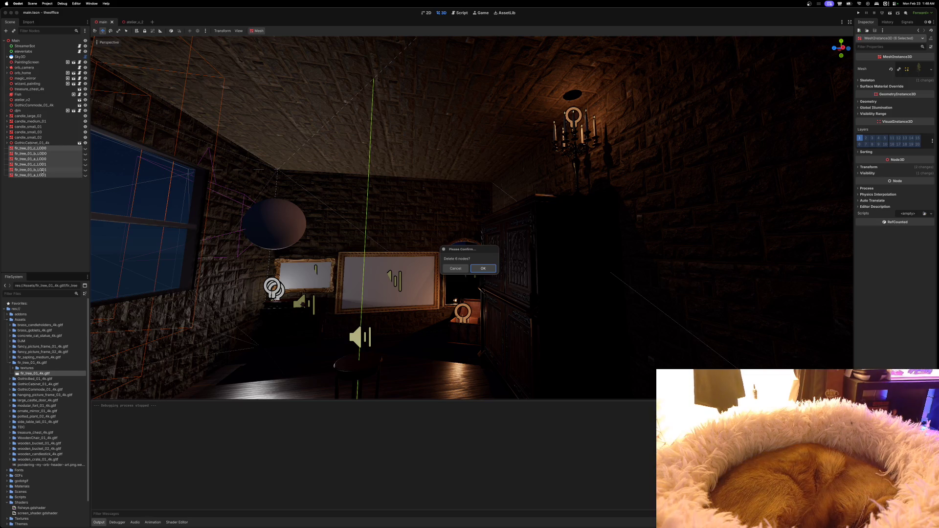
key(Return)
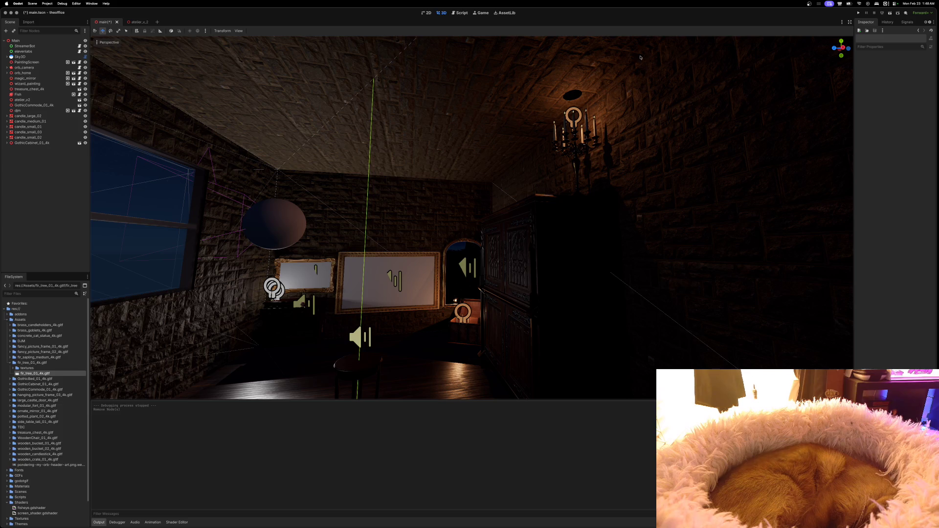
key(ctrl+s)
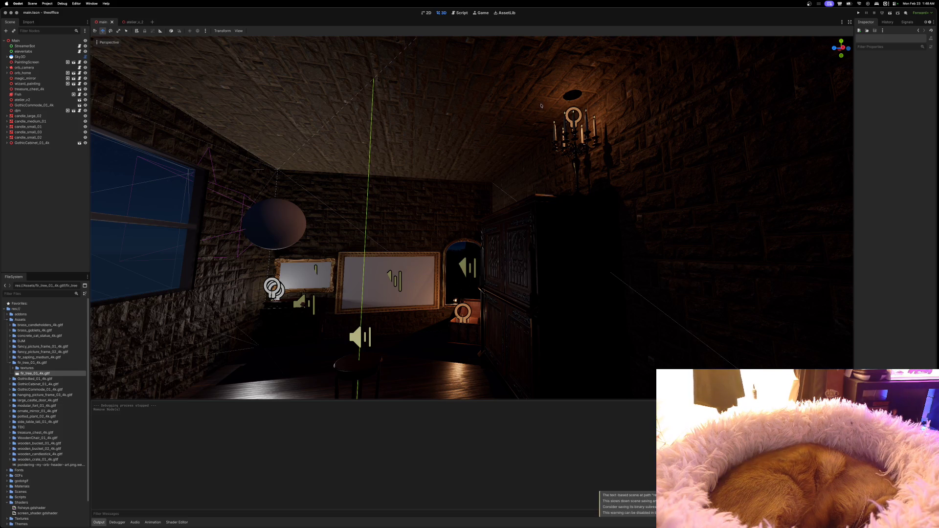
click(858, 14)
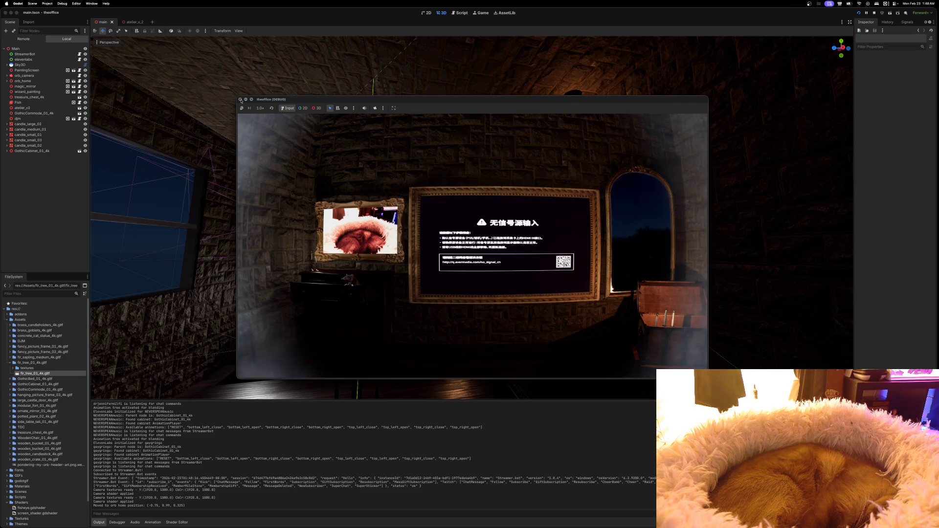
Close the theoffice (DEBUG) game window and scroll the editor view back.
click(241, 100)
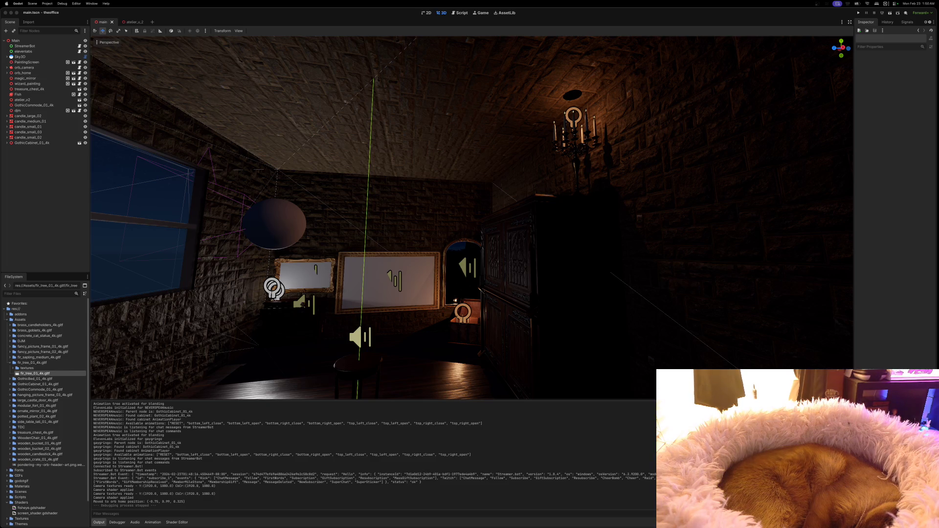
scroll(658, 35, up, 10)
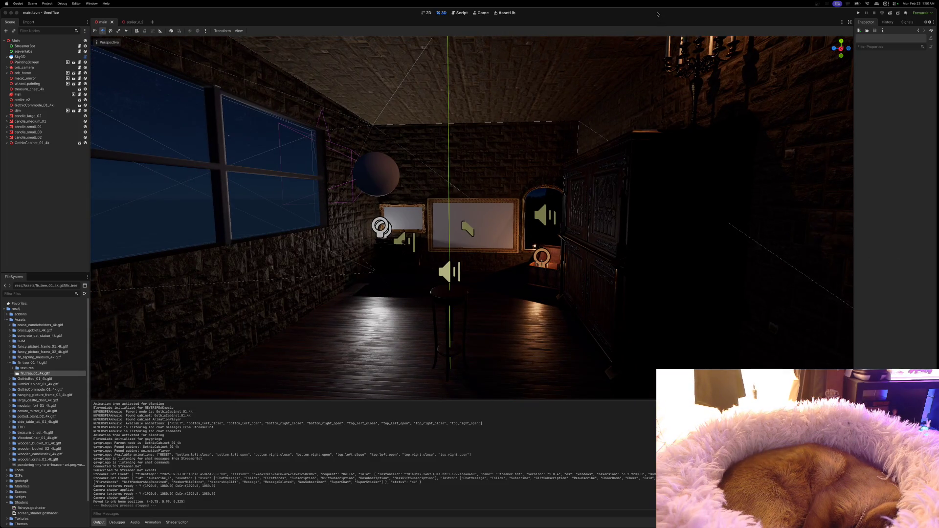
Select the Fish sprite, drag it toward the window wall, and frame it in view.
scroll(659, 35, up, 5)
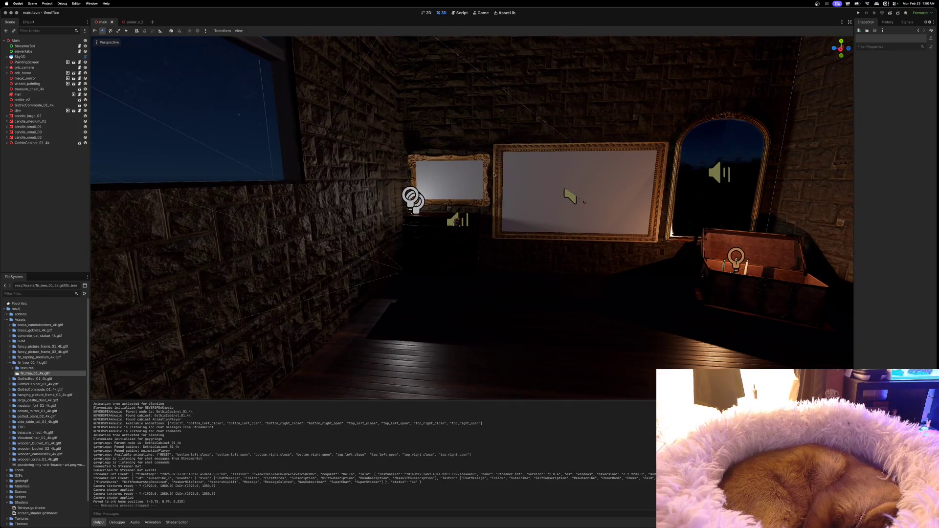
click(18, 94)
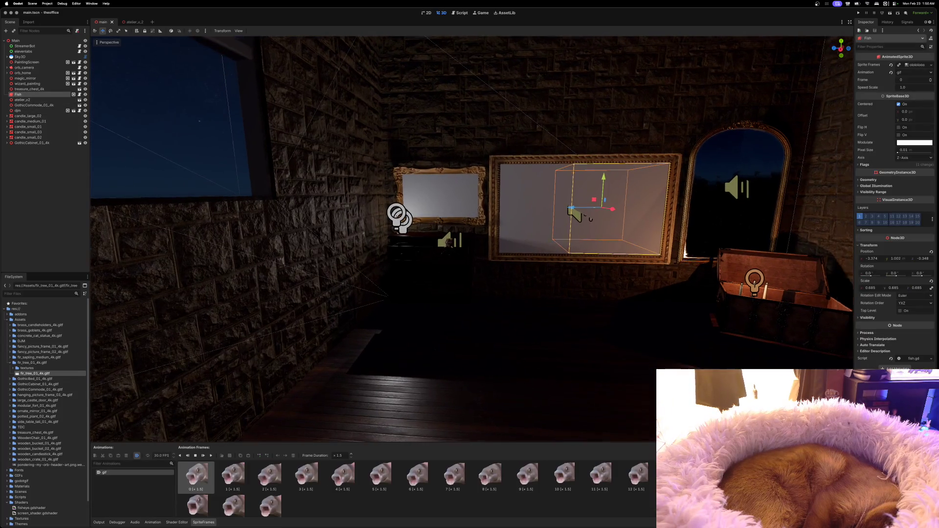
mouse_move(628, 221)
mouse_down()
mouse_move(383, 211)
mouse_move(389, 149)
mouse_move(360, 164)
mouse_move(235, 157)
mouse_up()
key(f)
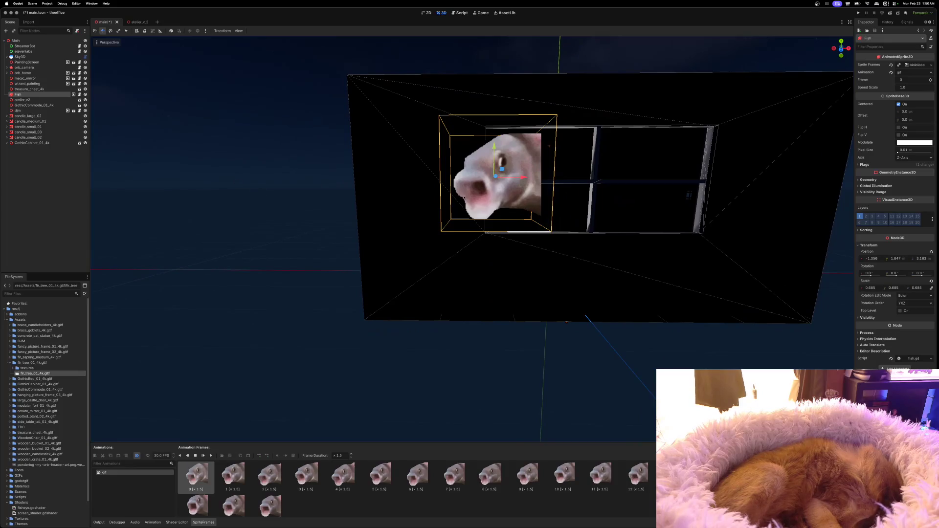
drag(518, 181, 429, 191)
scroll(460, 189, left, 5)
scroll(430, 192, left, 5)
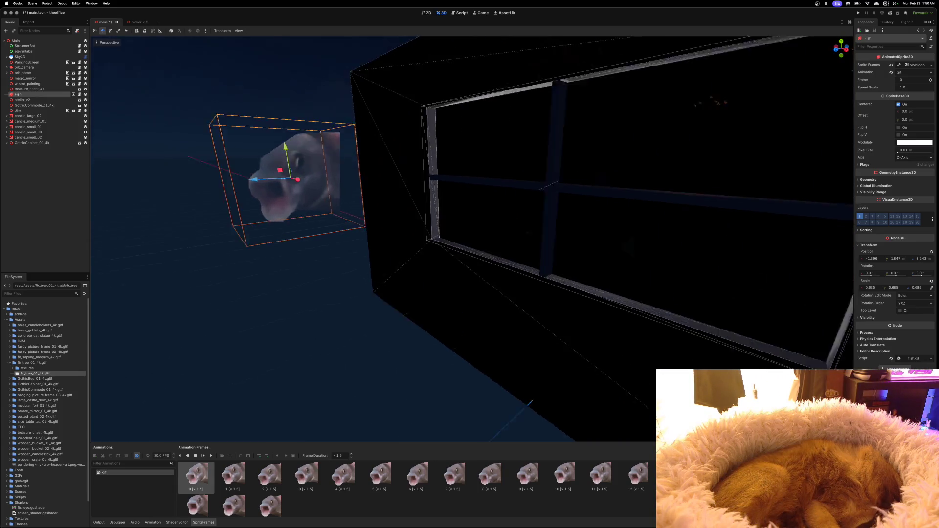
scroll(430, 191, left, 10)
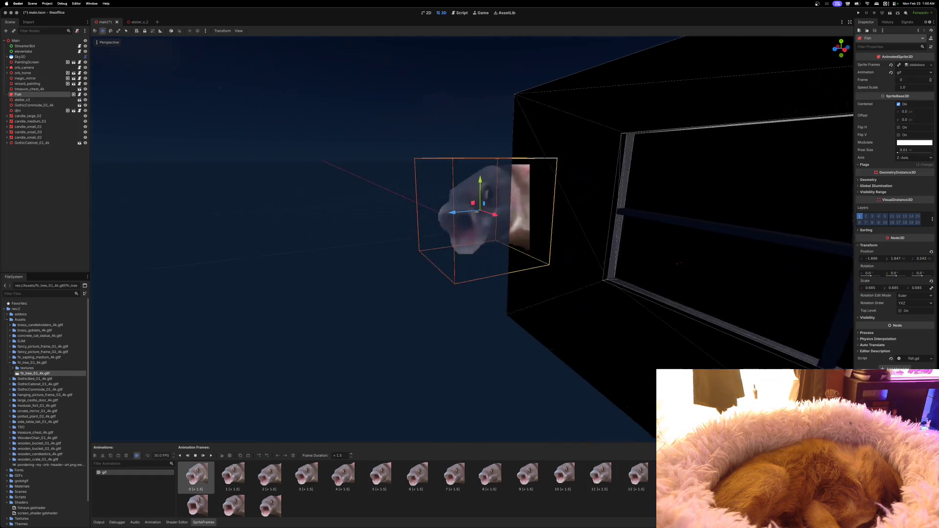
scroll(429, 191, left, 5)
scroll(429, 191, left, 10)
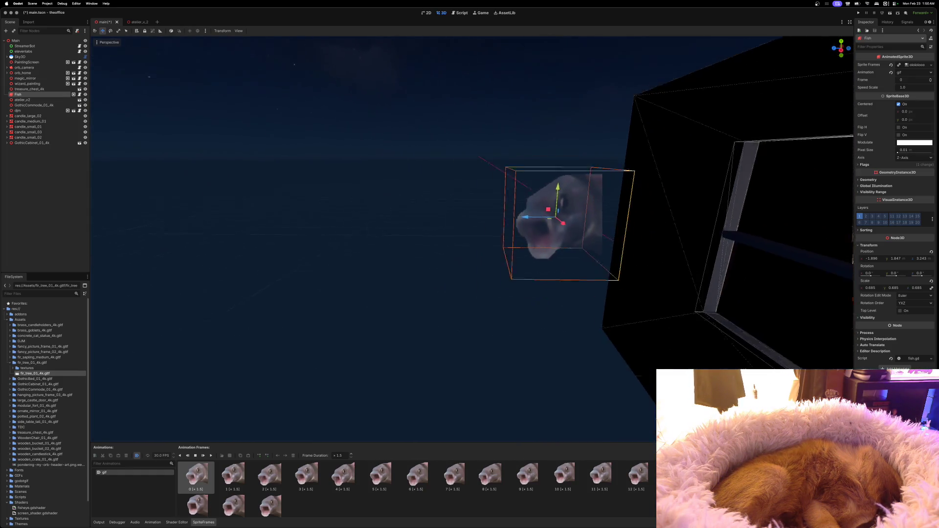
scroll(430, 192, left, 10)
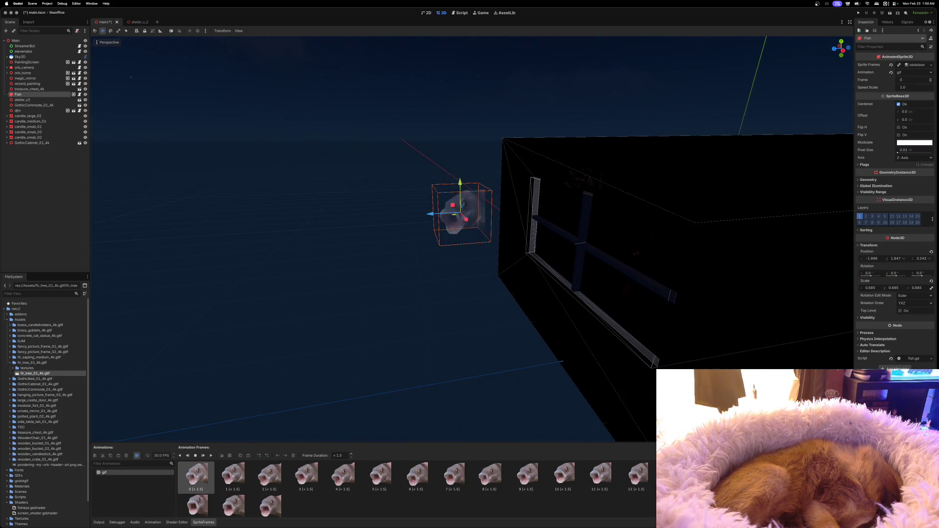
scroll(469, 235, right, 10)
scroll(447, 190, right, 5)
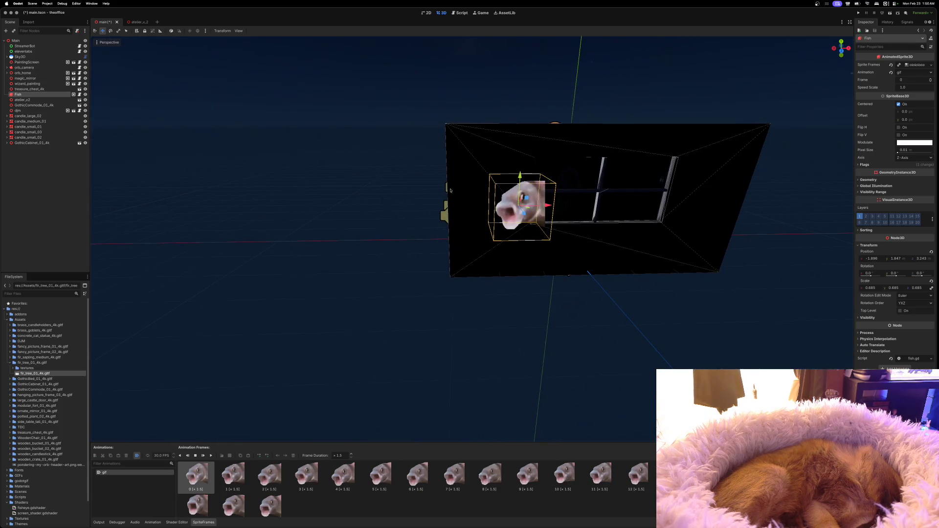
Fine-tune the Fish sprite along X to about -2.16, then open its attached script.
mouse_move(547, 205)
mouse_down()
mouse_move(425, 206)
mouse_move(532, 207)
mouse_up()
scroll(532, 206, right, 5)
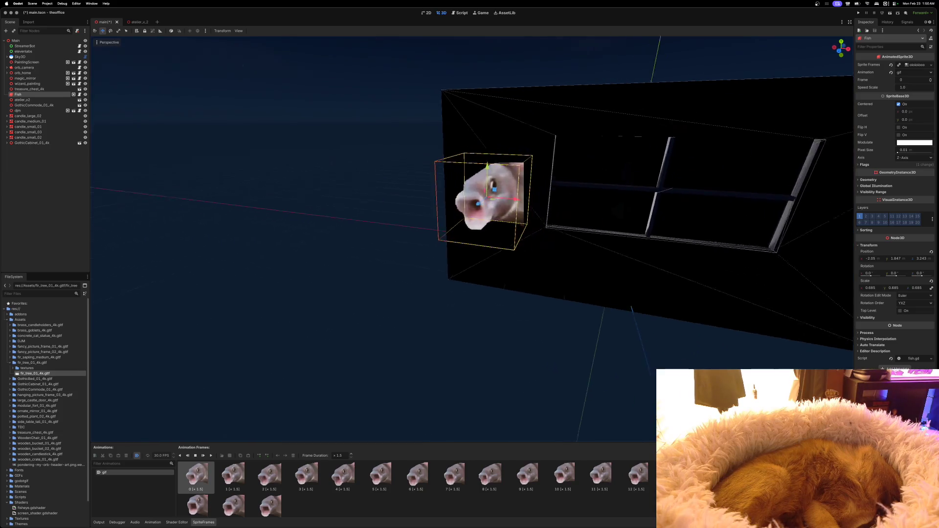
scroll(532, 206, right, 5)
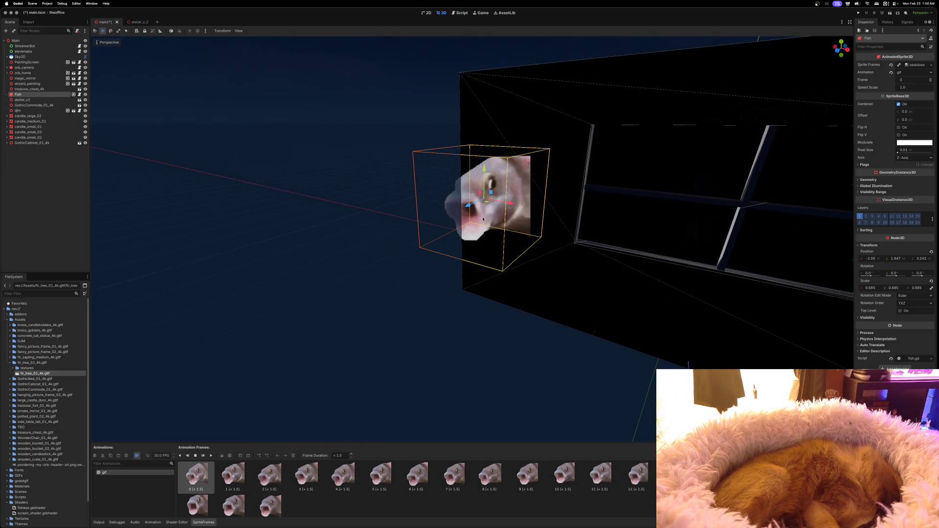
drag(470, 210, 511, 192)
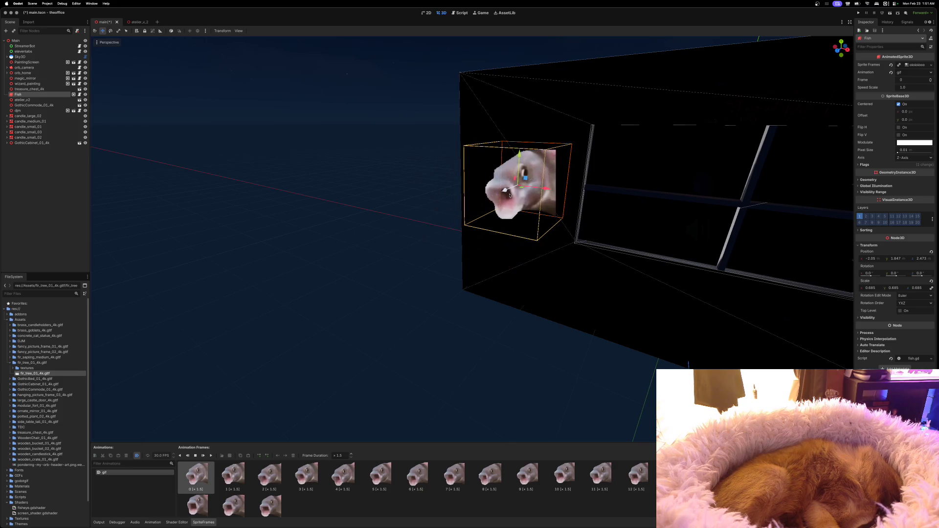
scroll(511, 192, right, 10)
scroll(472, 239, down, 10)
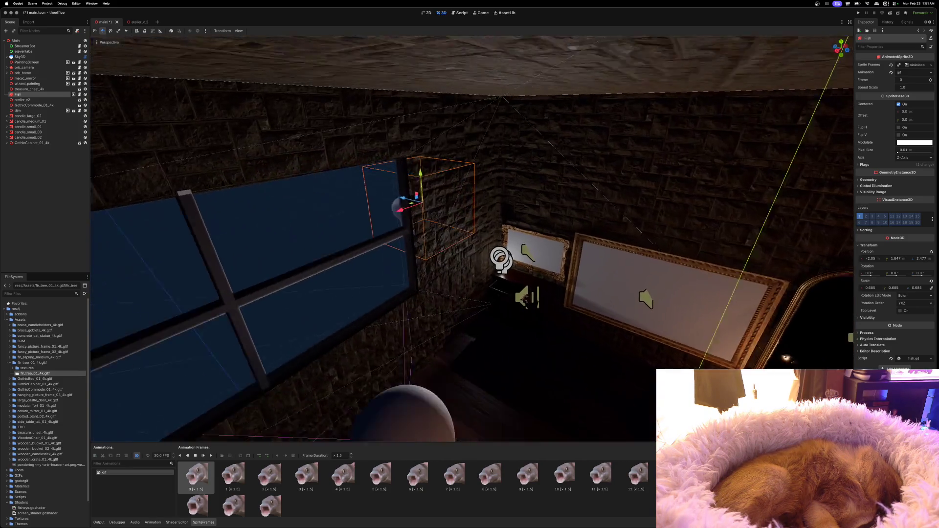
scroll(471, 239, down, 10)
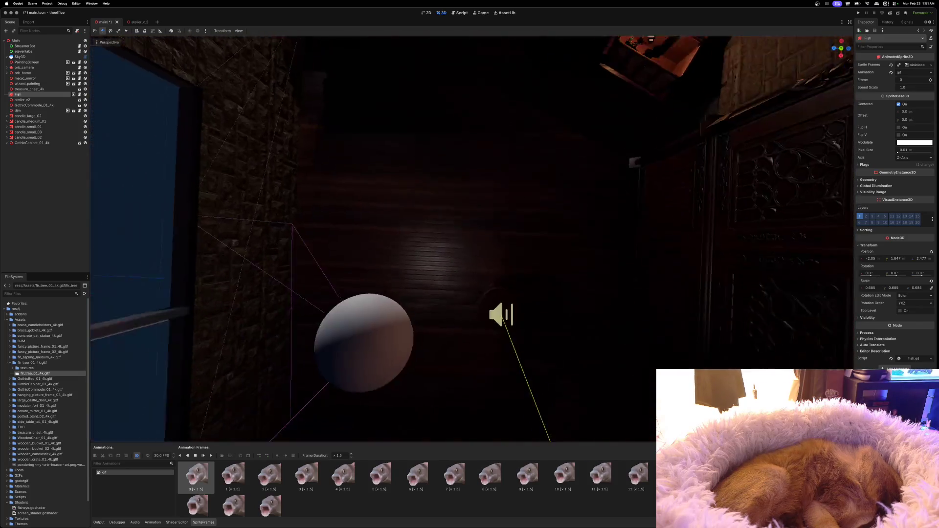
scroll(471, 239, up, 10)
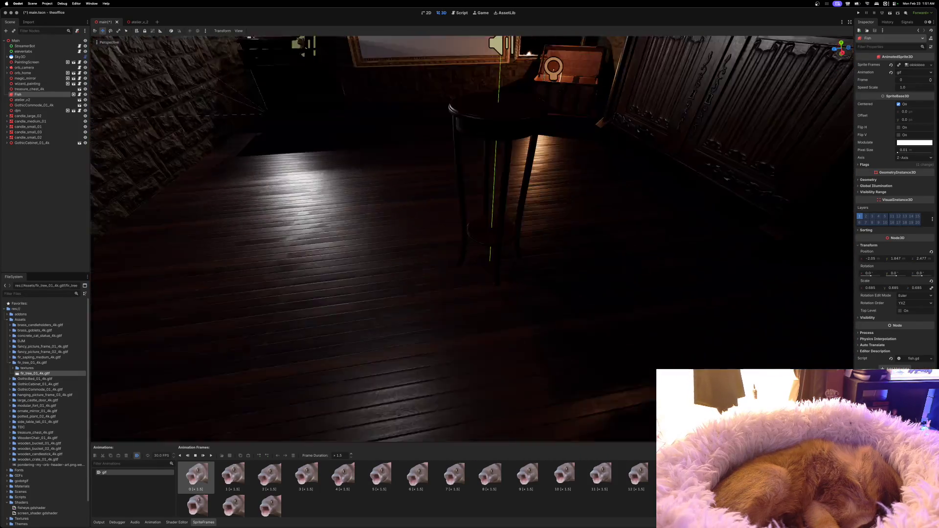
scroll(508, 190, left, 5)
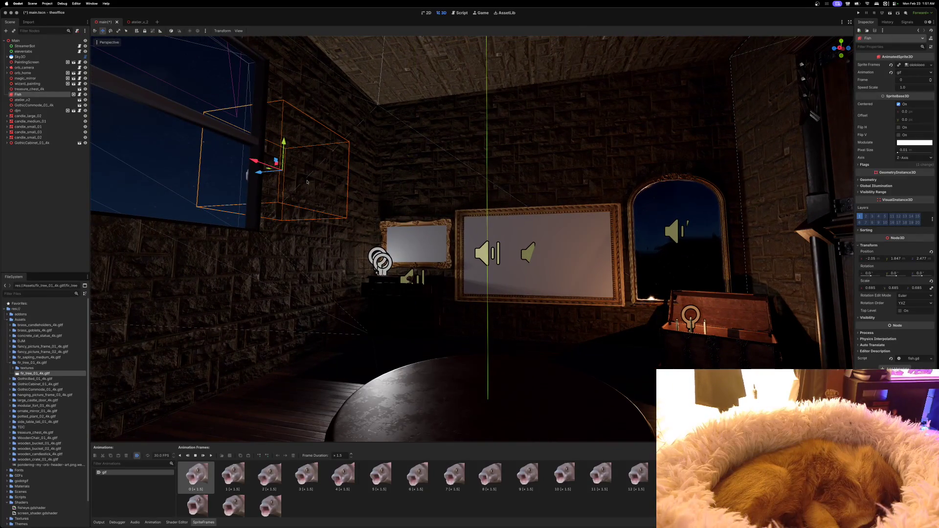
drag(253, 161, 268, 166)
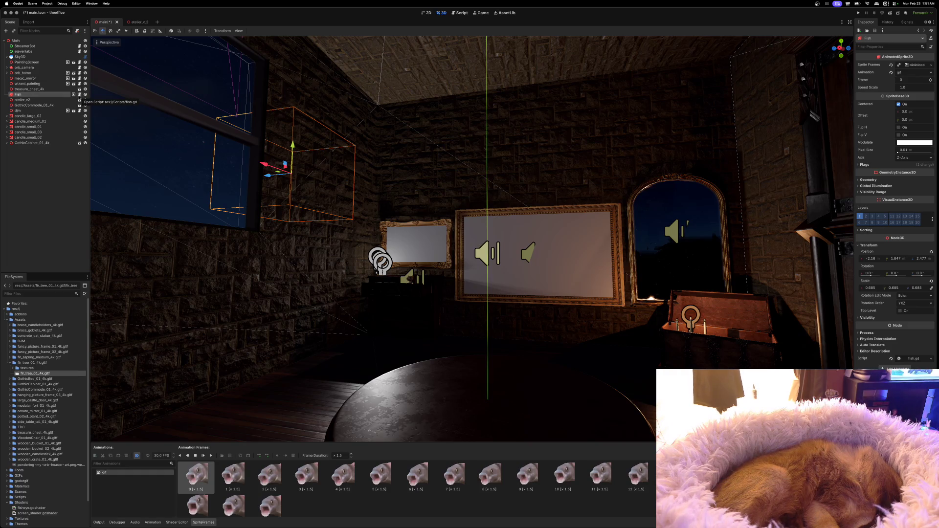
click(79, 96)
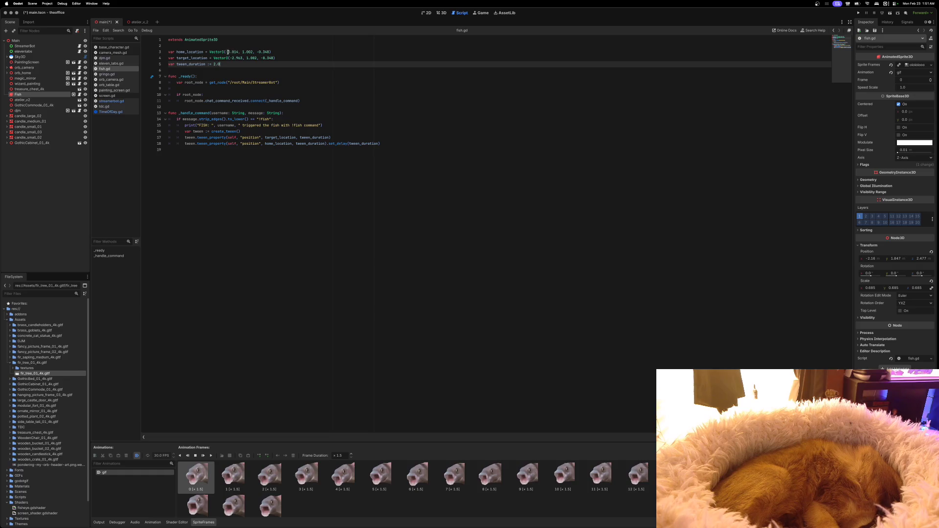
Set fish.gd's home_location to (-2.16, 1.847, 2.477) and save.
click(227, 52)
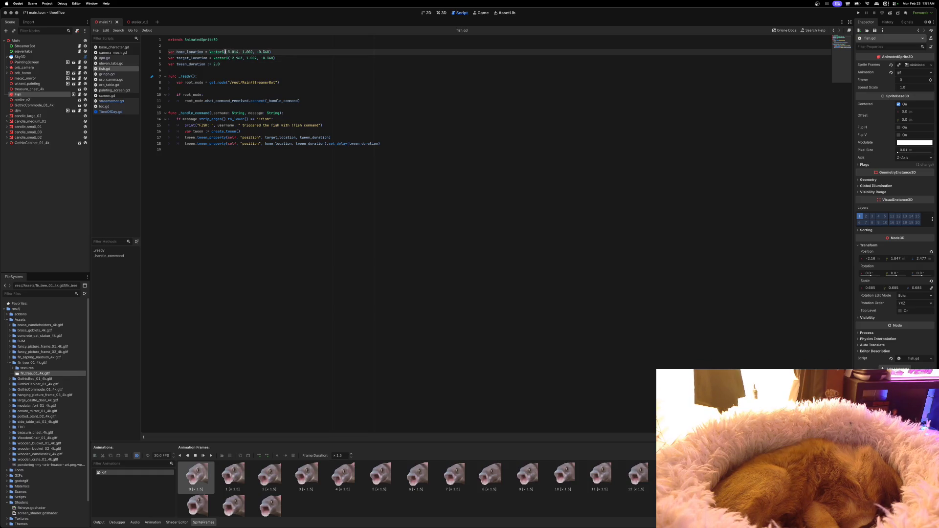
shift+click(269, 52)
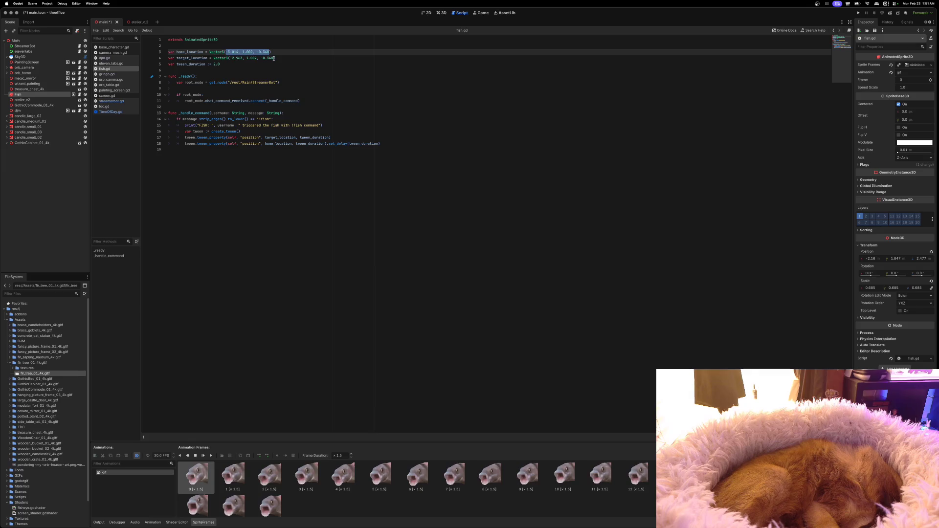
text(-2.)
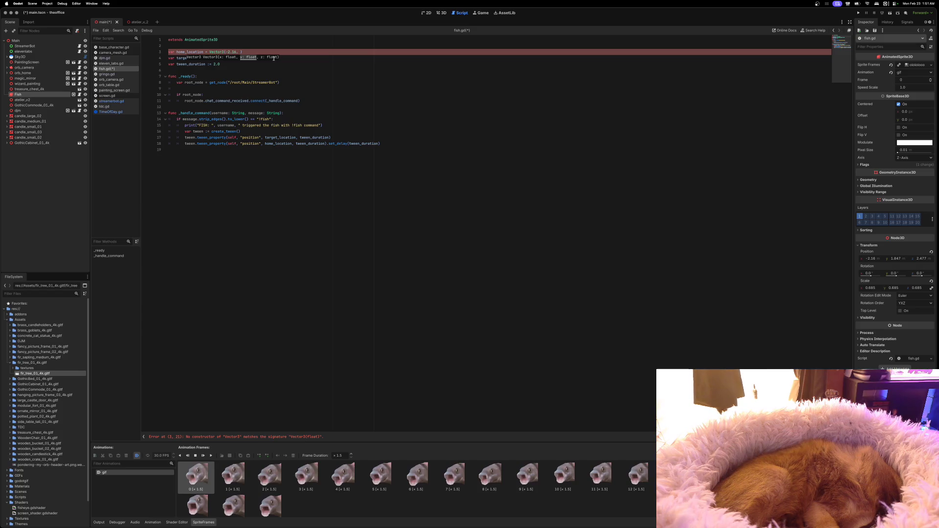
text(847)
text(, 2.477)
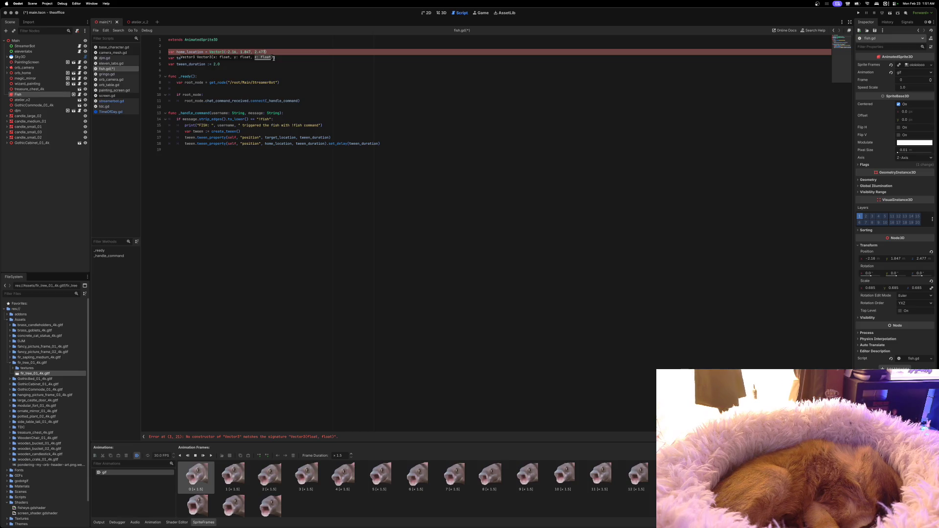
key(ctrl+s)
Return to the office scene's 3D view and turn the camera toward the window and fish.
click(133, 22)
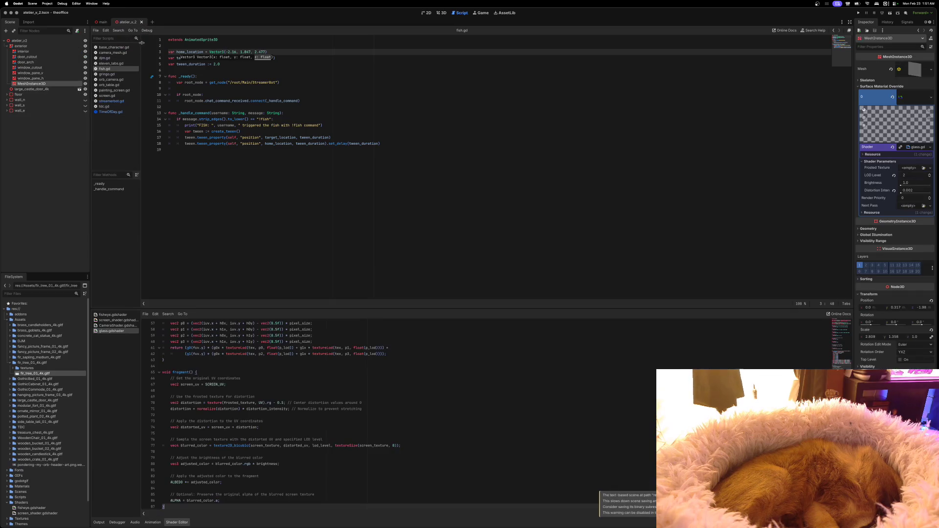
click(102, 22)
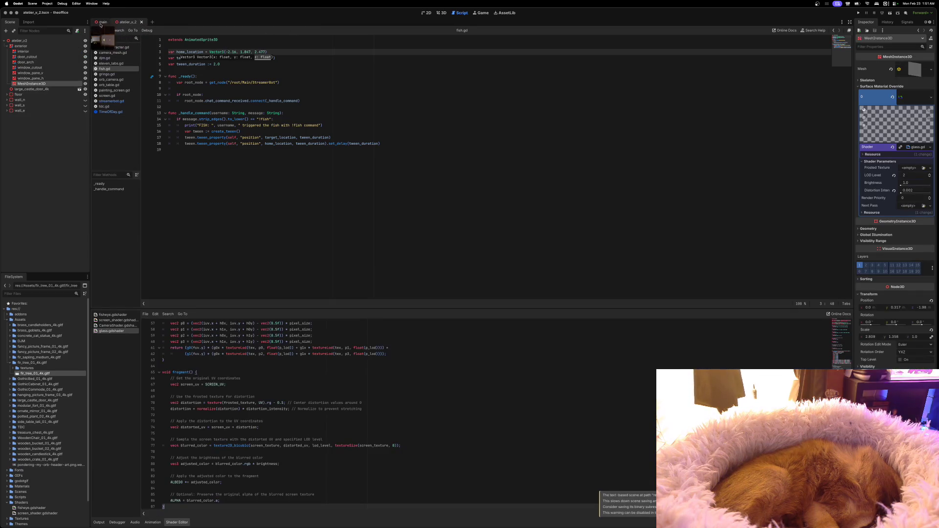
click(441, 13)
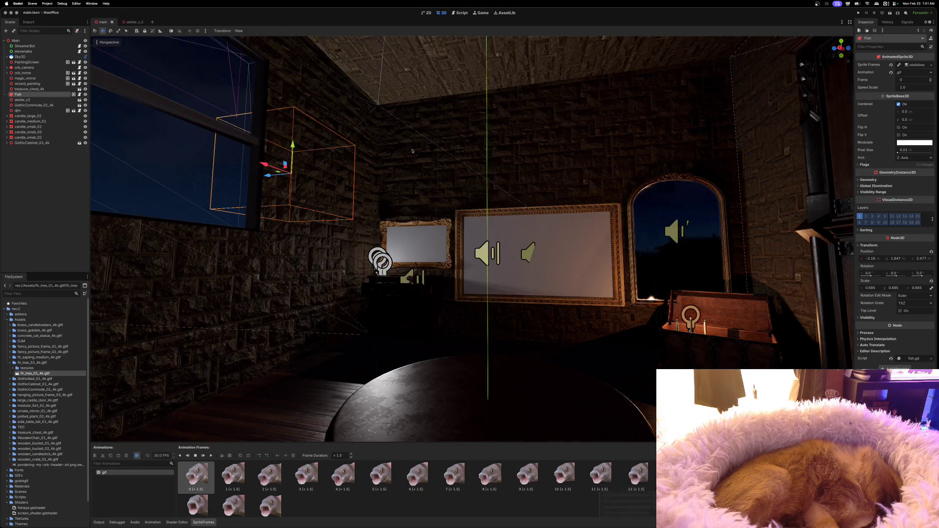
key(w)
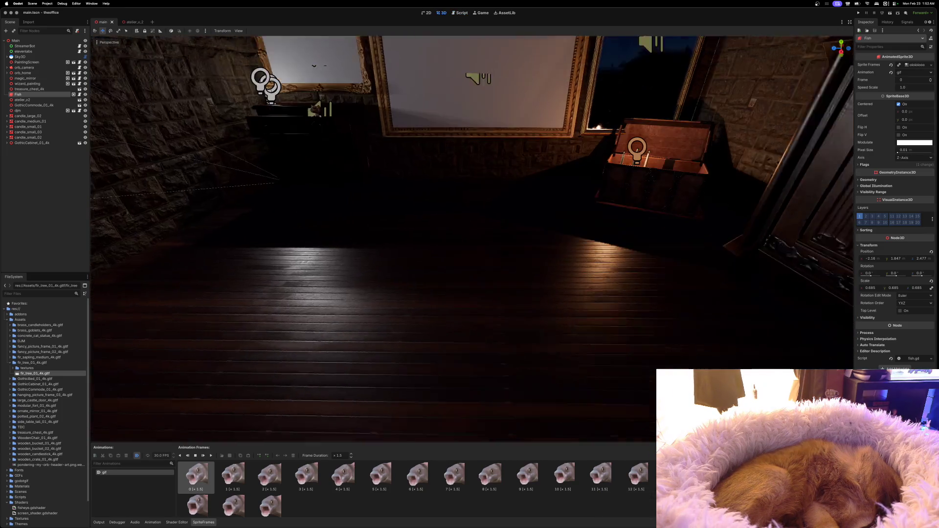
key(s)
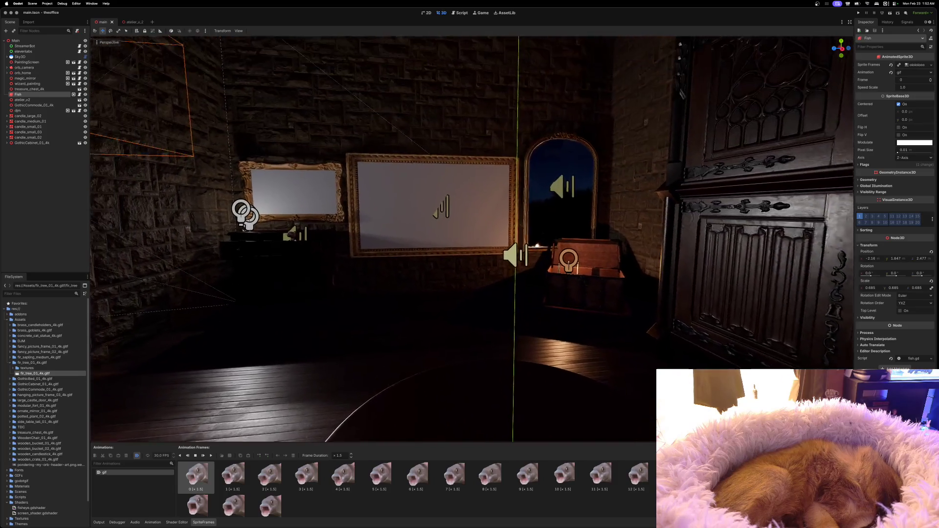
drag(424, 180, 313, 181)
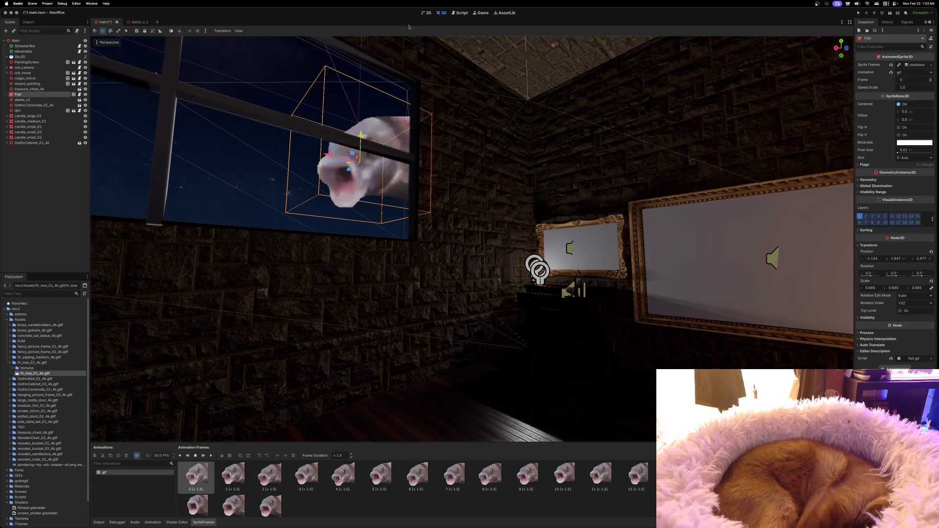
In fish.gd, set target_location to Vector3(-1.133, 1.847, 2.477) and save the script.
click(462, 14)
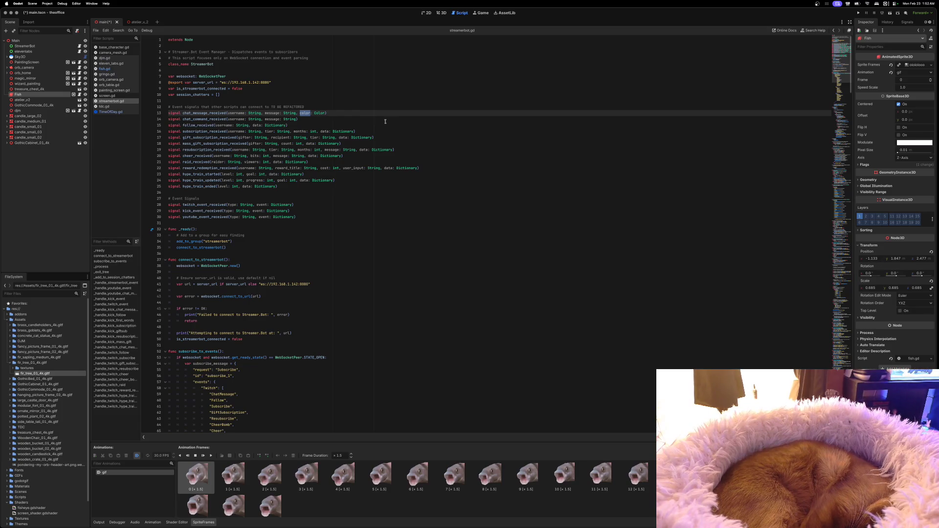
click(105, 68)
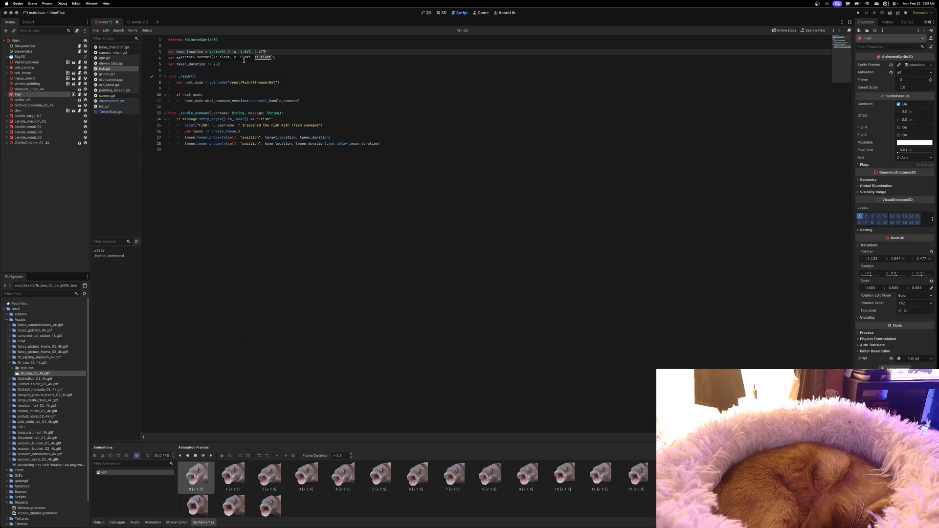
key(Down)
key(Down)
key(Down)
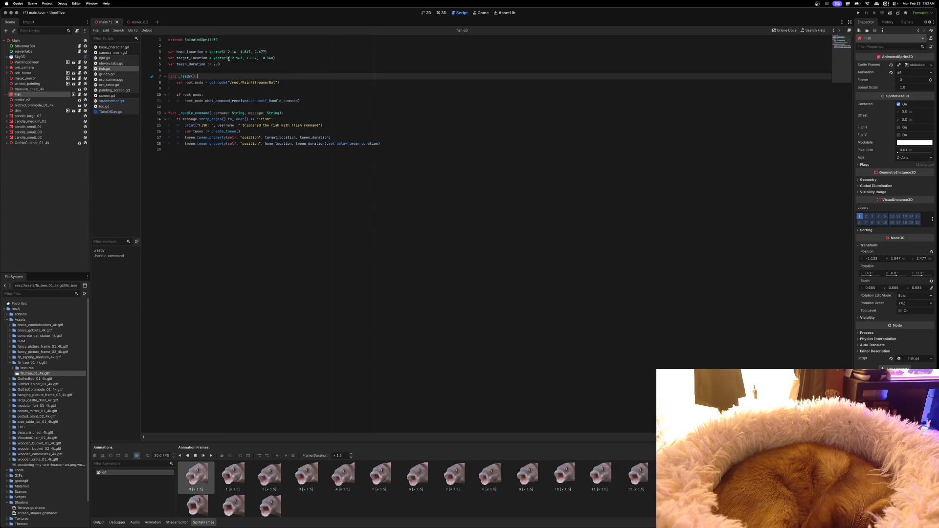
click(230, 58)
shift+click(274, 59)
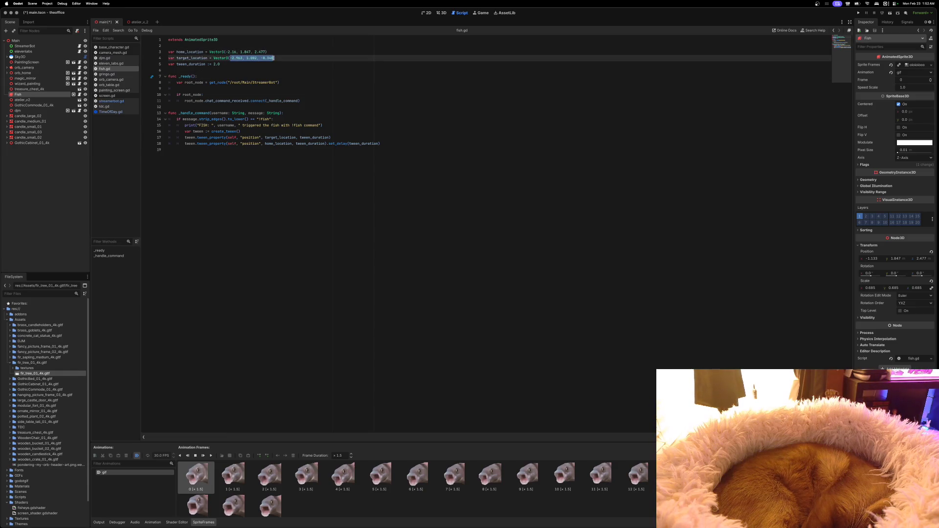
text(-1.)
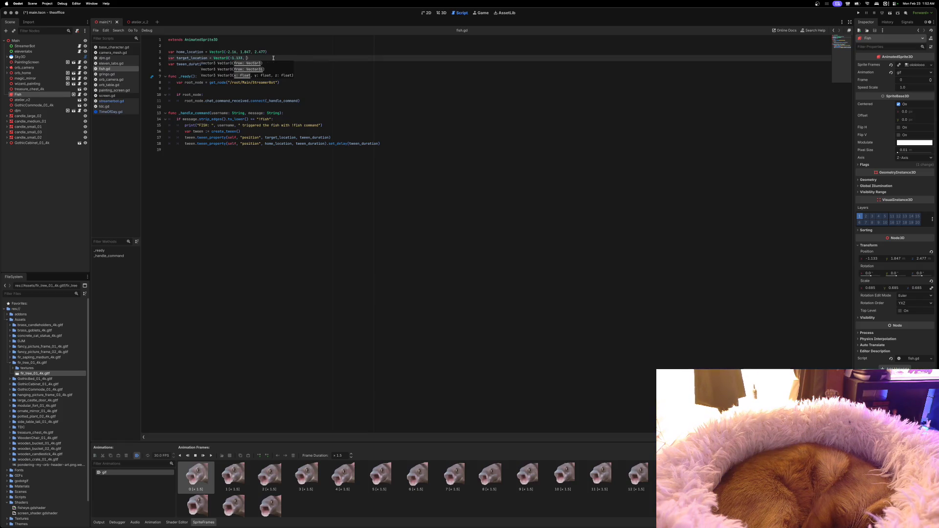
text(133, 1.847, 2.477)
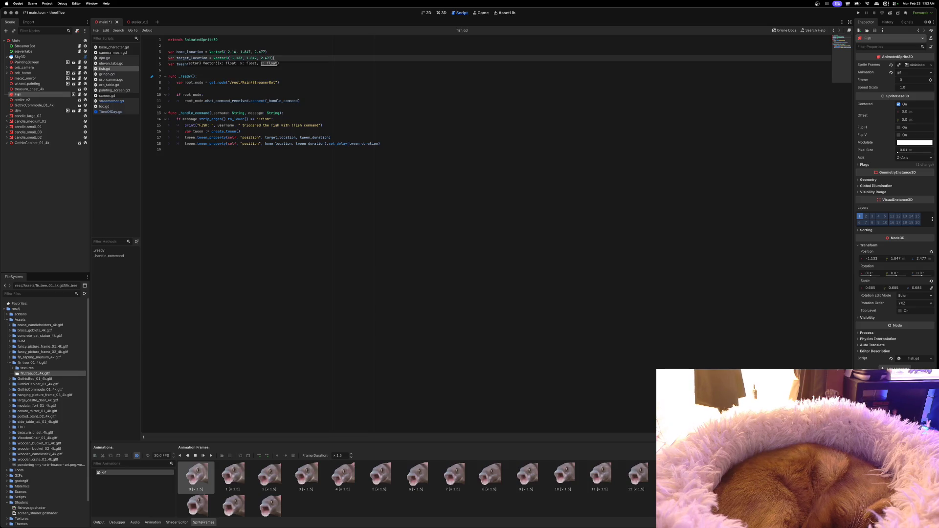
key(super+s)
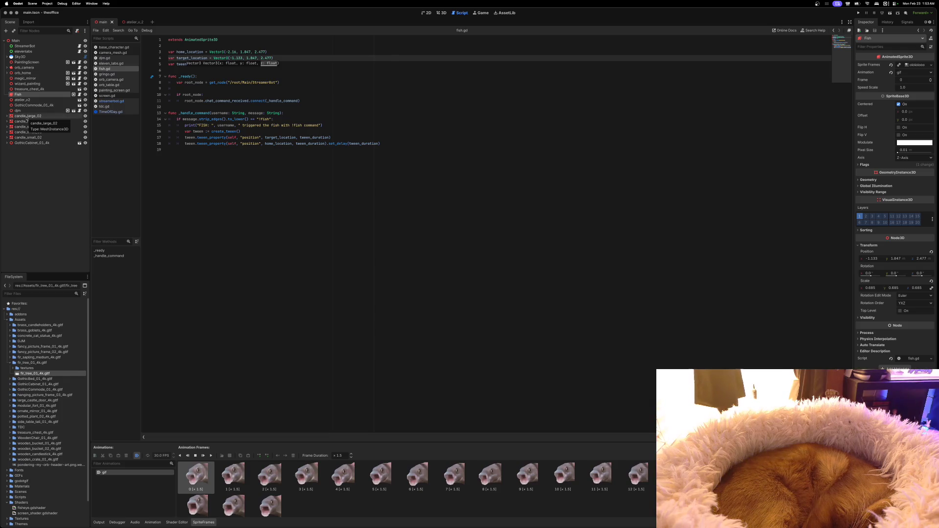
Select candle_large_02, go back to the 3D view, run the game, and switch to VS Code.
click(27, 116)
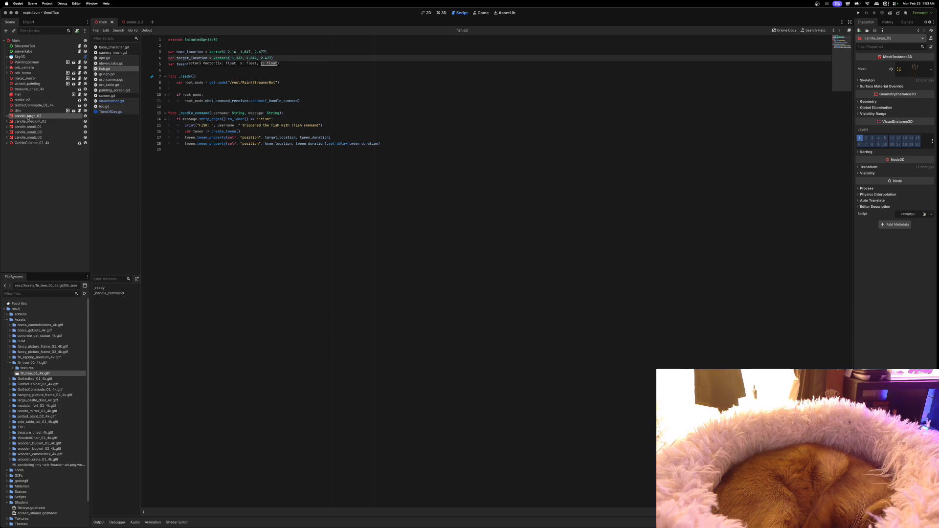
click(440, 12)
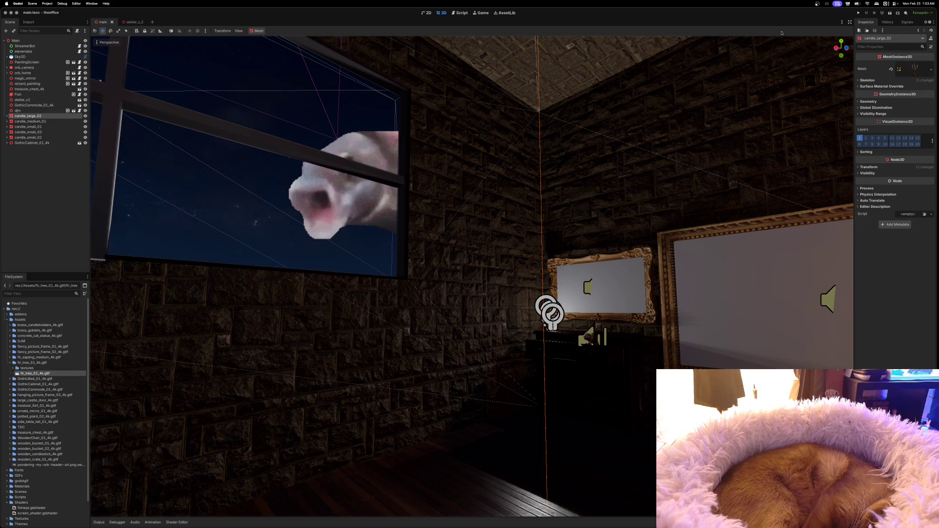
click(859, 13)
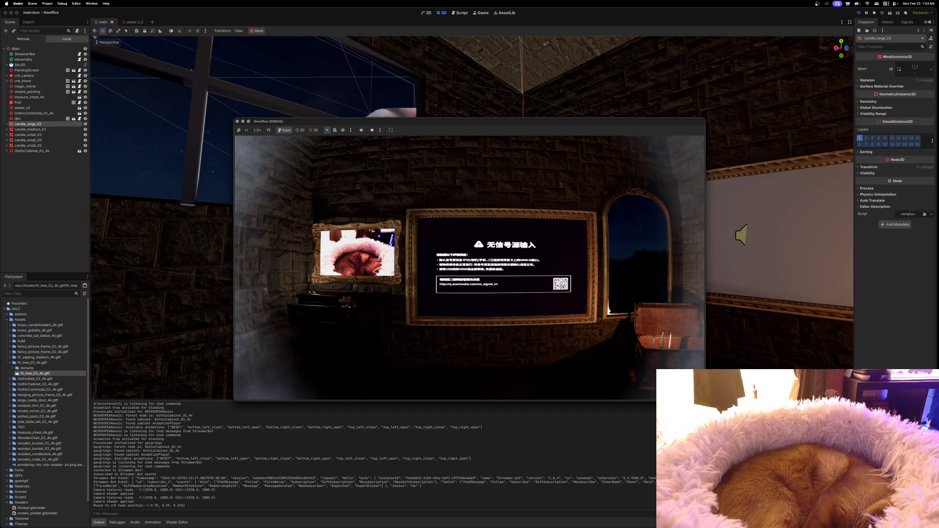
key(super+Tab)
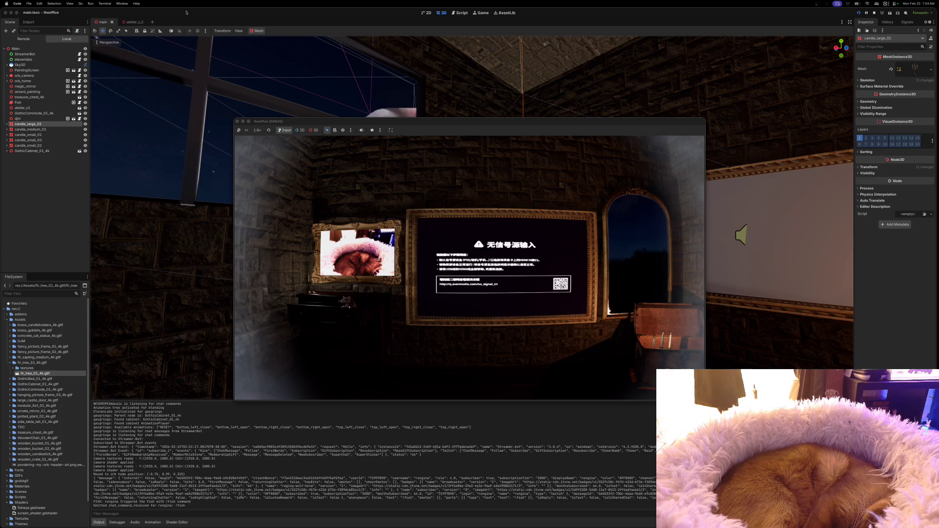
mouse_move(132, 23)
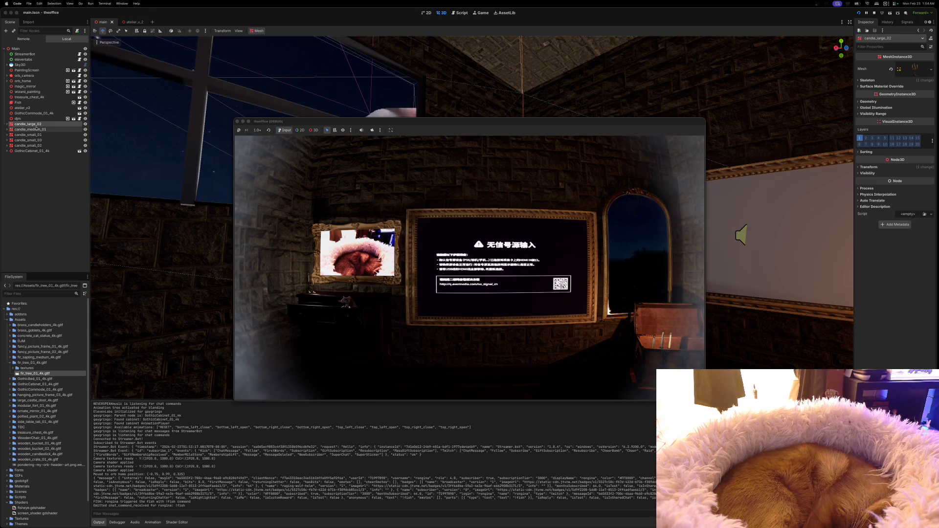
Open orb_camera.gd from the orb_camera node, scroll through the Output log, then switch to fish.gd.
click(28, 78)
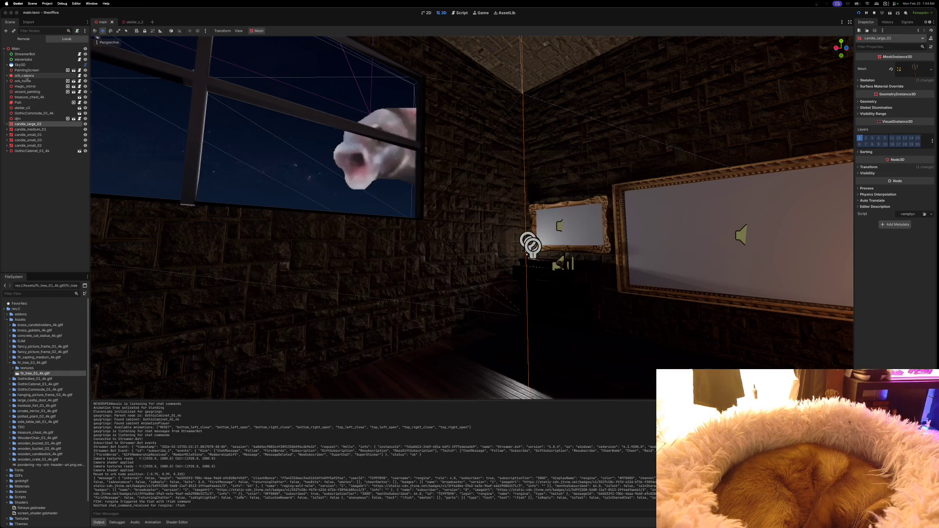
click(67, 78)
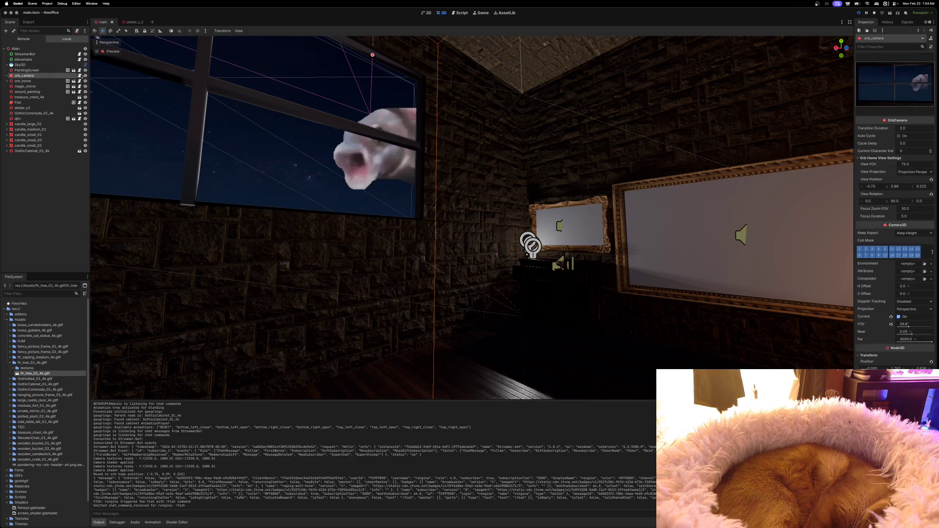
click(80, 75)
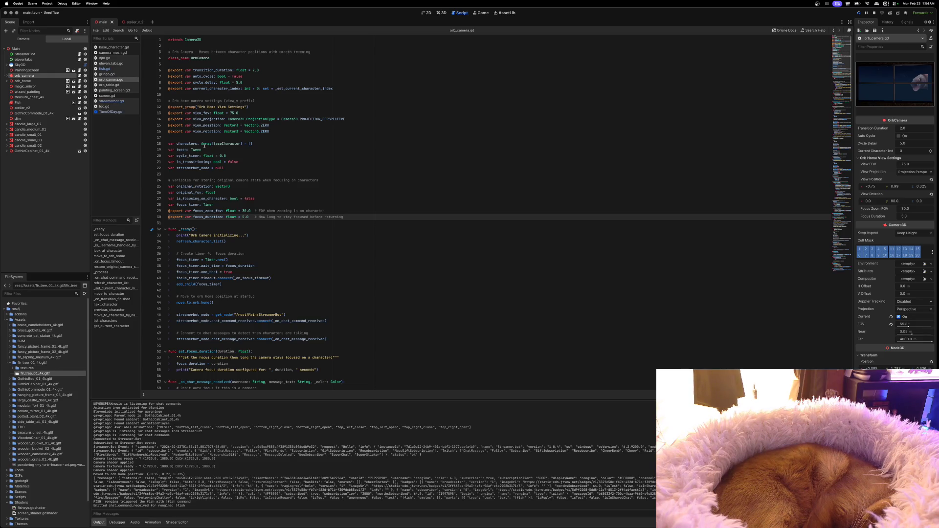
mouse_move(206, 144)
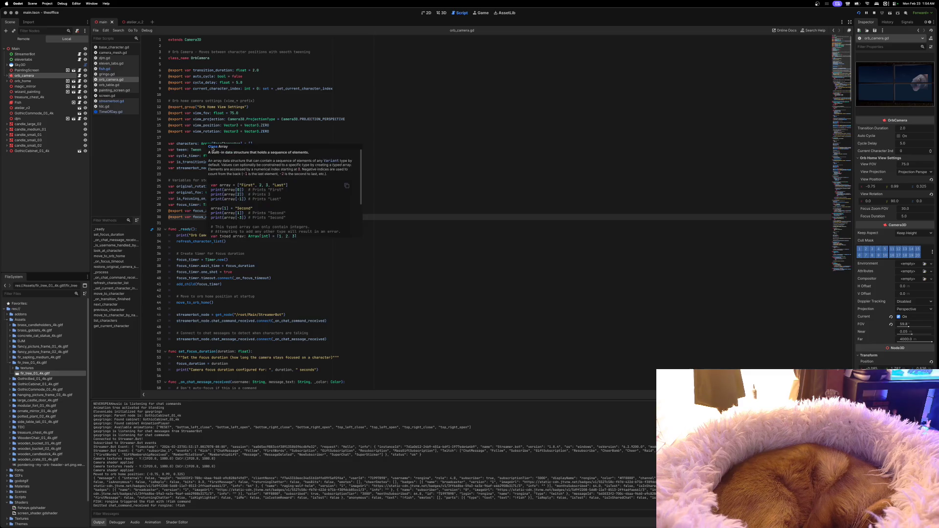
scroll(315, 217, down, 2)
scroll(314, 222, down, 5)
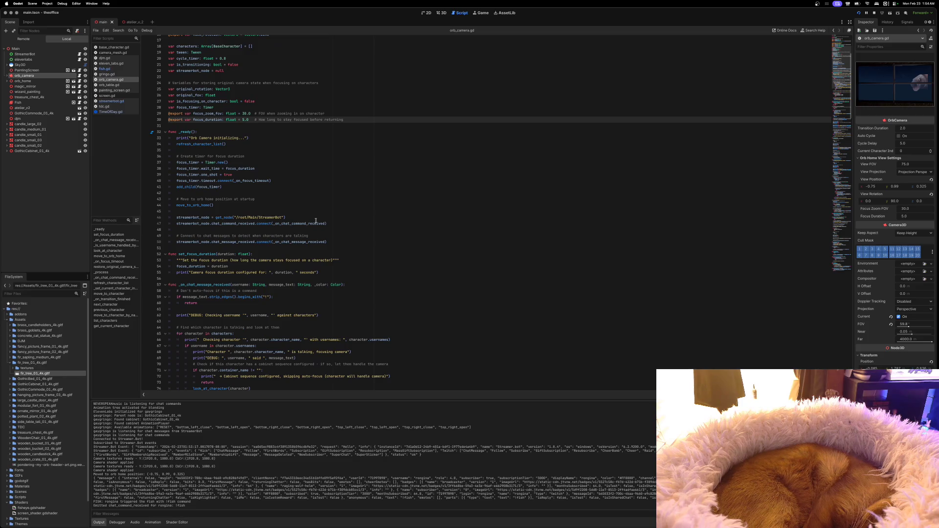
scroll(204, 442, up, 5)
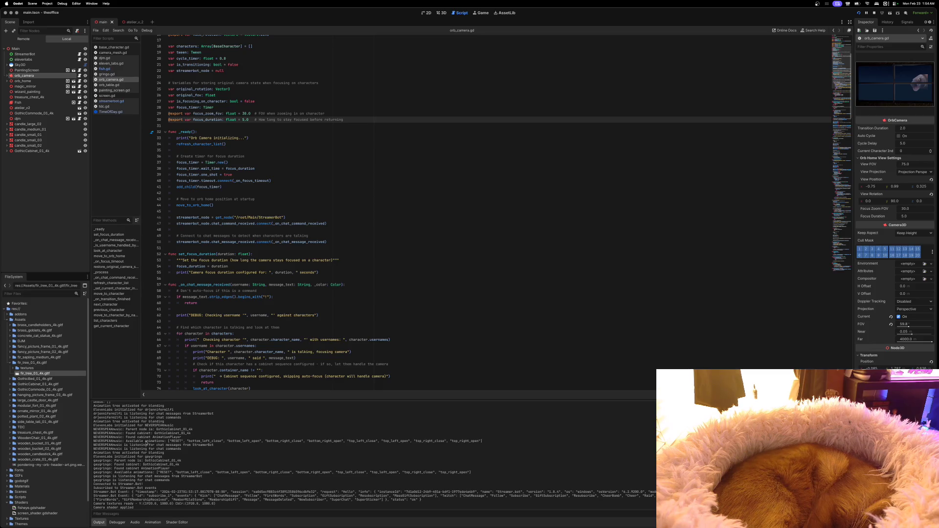
scroll(148, 443, up, 5)
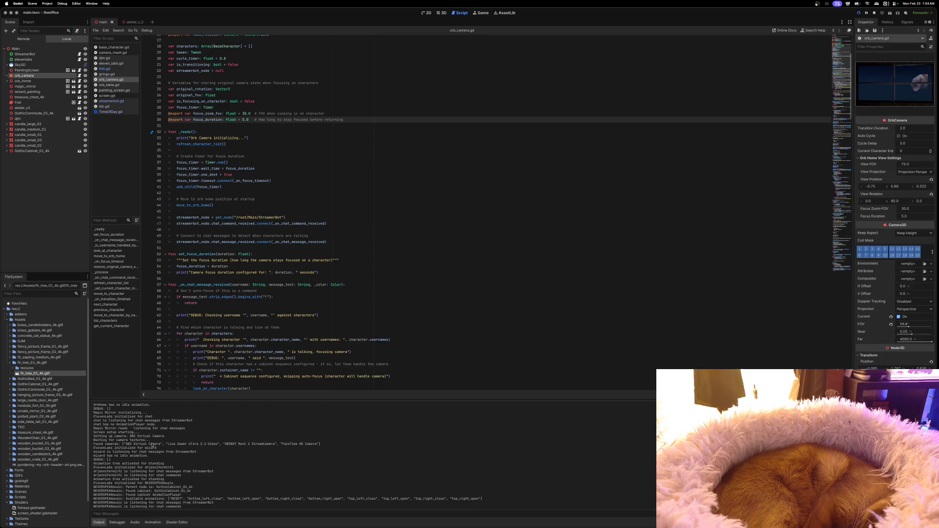
scroll(152, 445, up, 5)
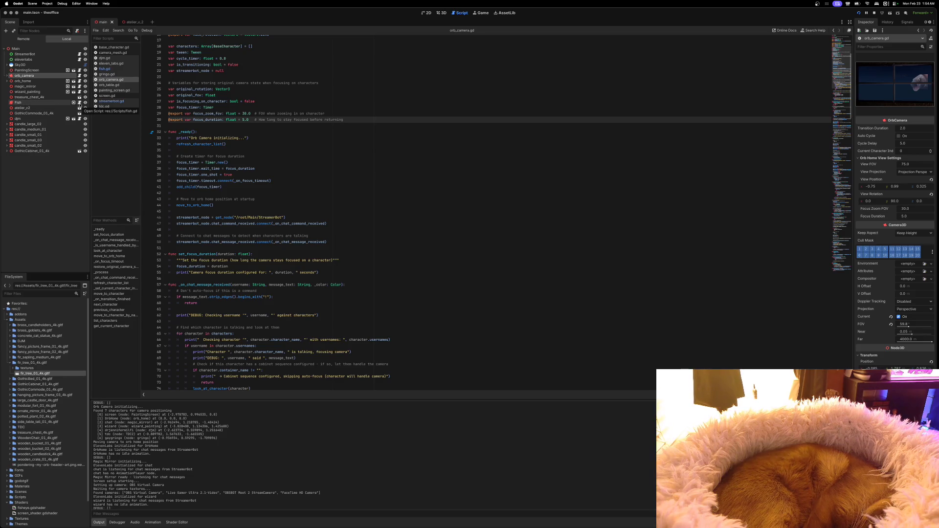
click(79, 104)
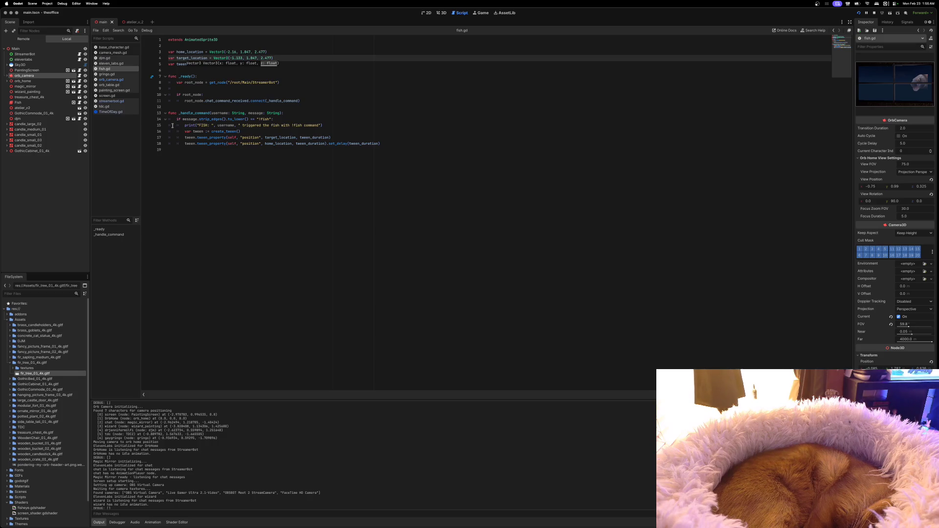
Add var character_name = "Fish" on line 3 of fish.gd, save, and restart the game.
click(193, 47)
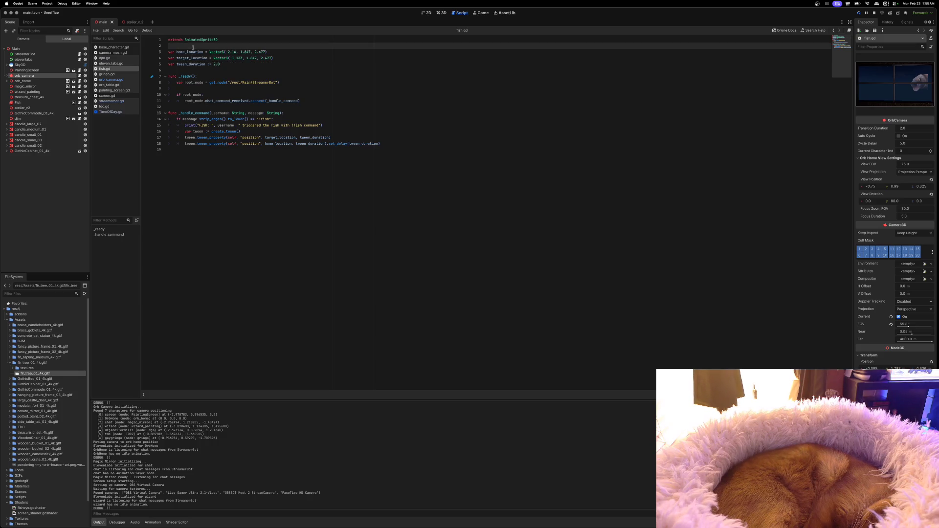
key(Return)
text(var or)
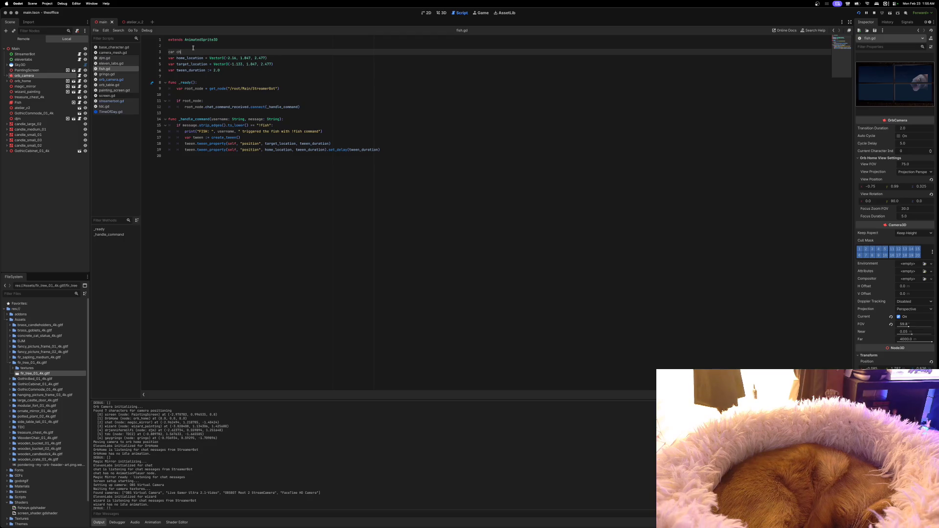
key(BackSpace)
key(BackSpace)
key(BackSpace)
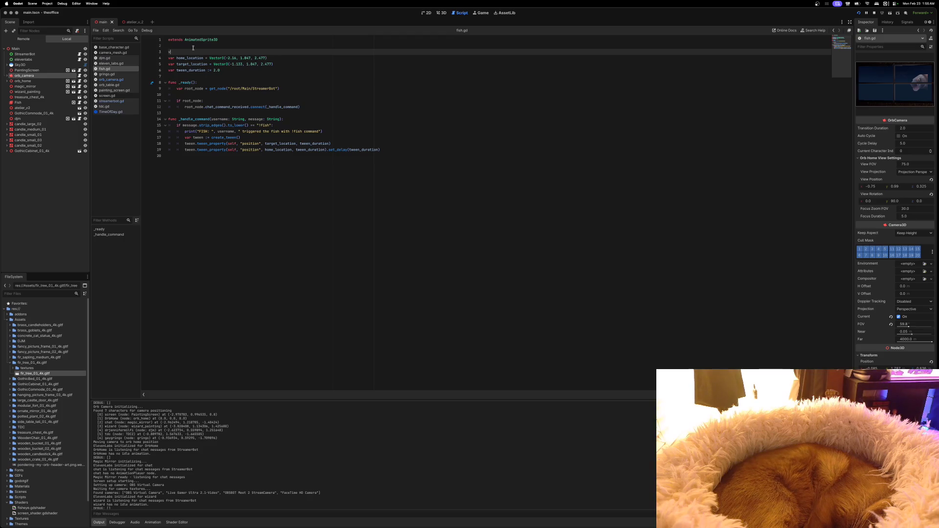
text(ar chacter_name =)
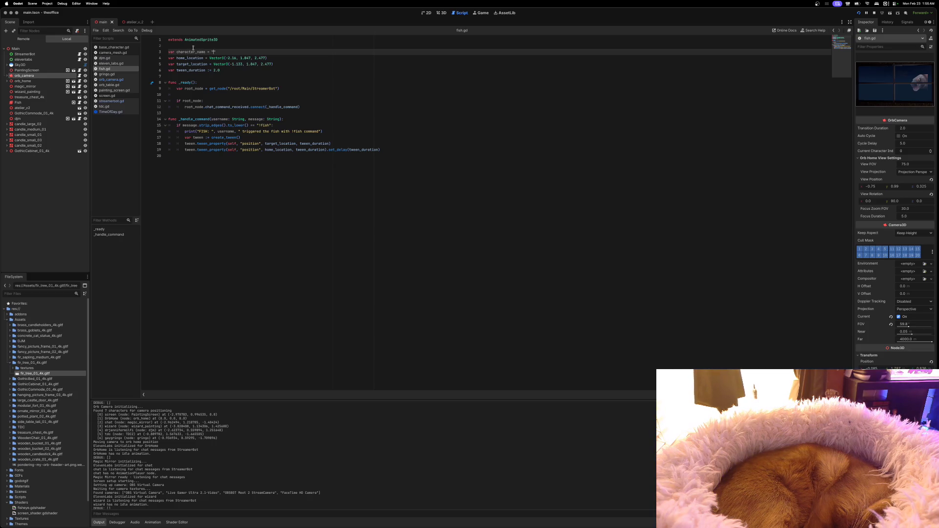
text(ish)
key(super+s)
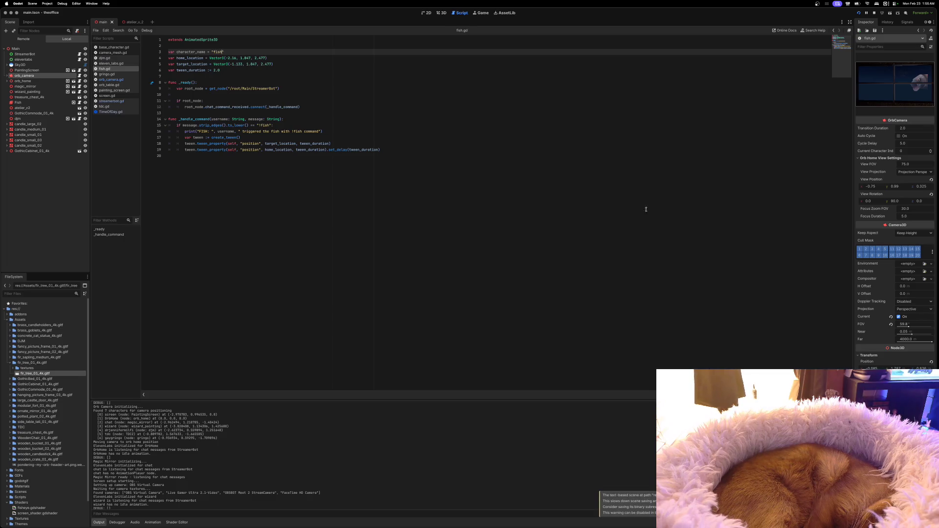
click(874, 13)
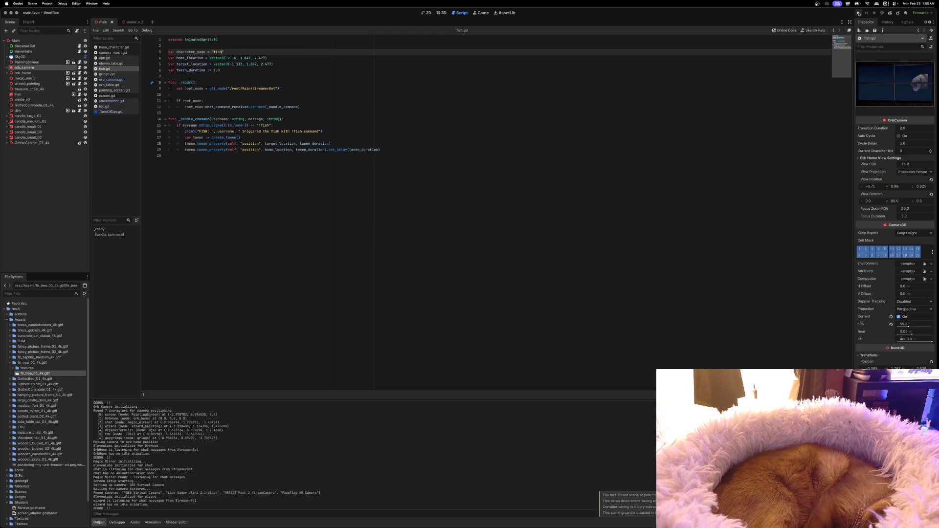
click(859, 13)
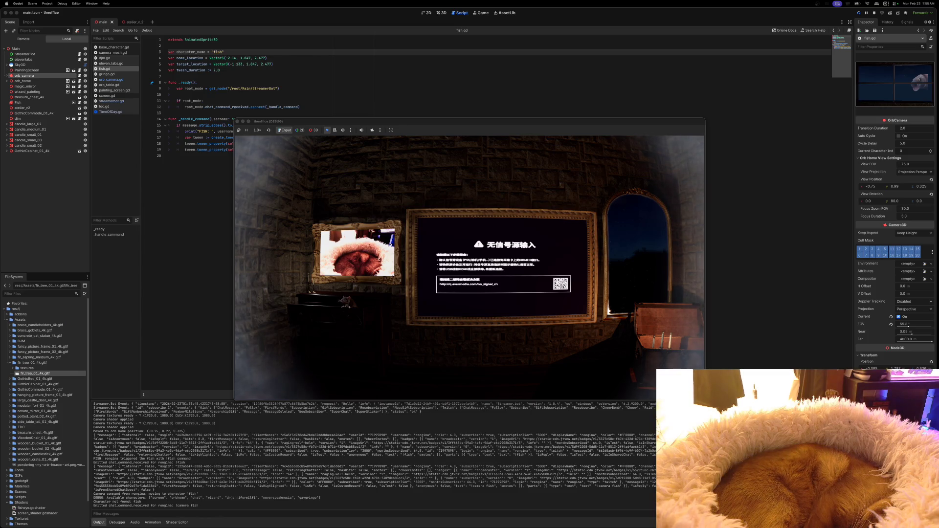
scroll(229, 463, up, 1)
scroll(229, 463, up, 3)
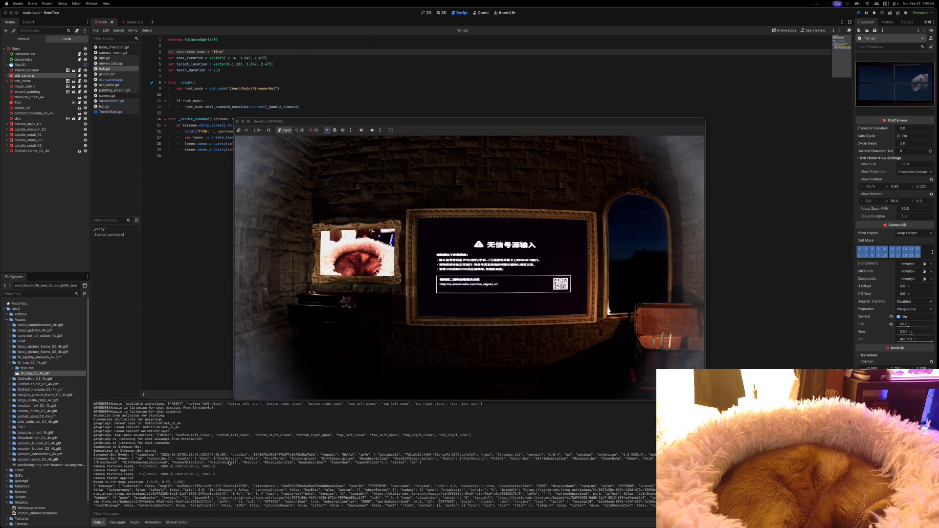
scroll(230, 463, up, 3)
scroll(202, 462, up, 3)
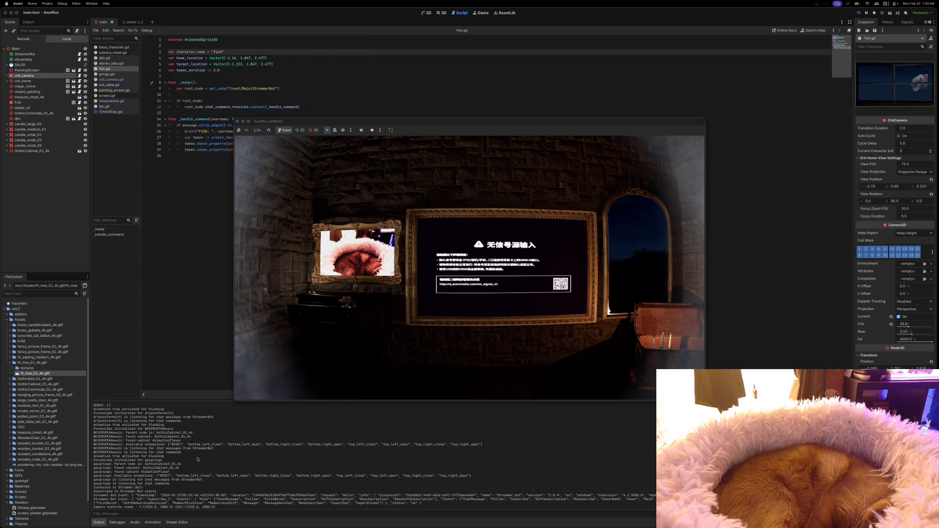
scroll(198, 459, up, 5)
scroll(198, 458, up, 10)
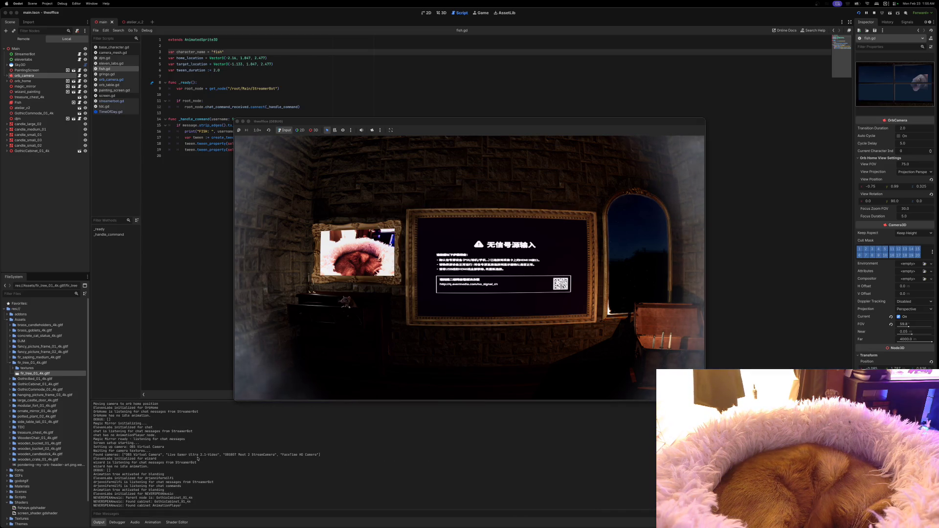
scroll(198, 459, up, 5)
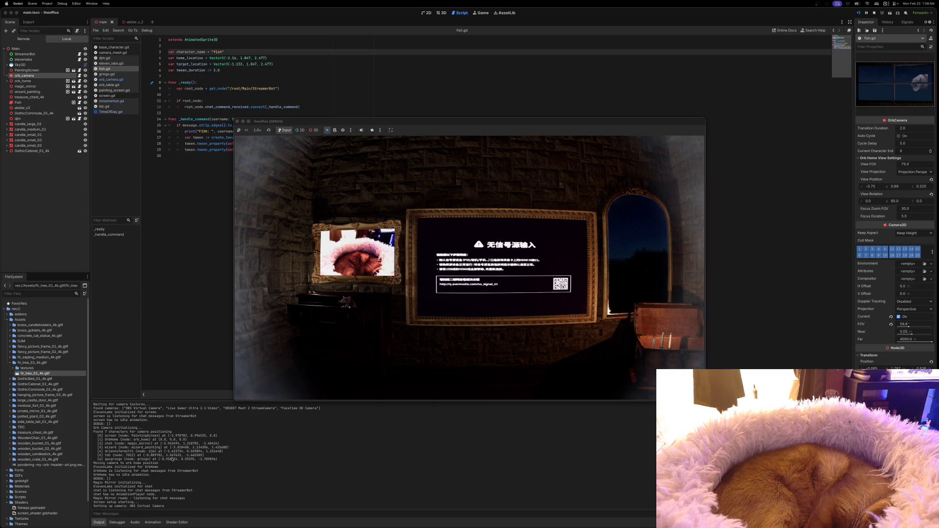
scroll(159, 459, up, 2)
scroll(160, 461, up, 3)
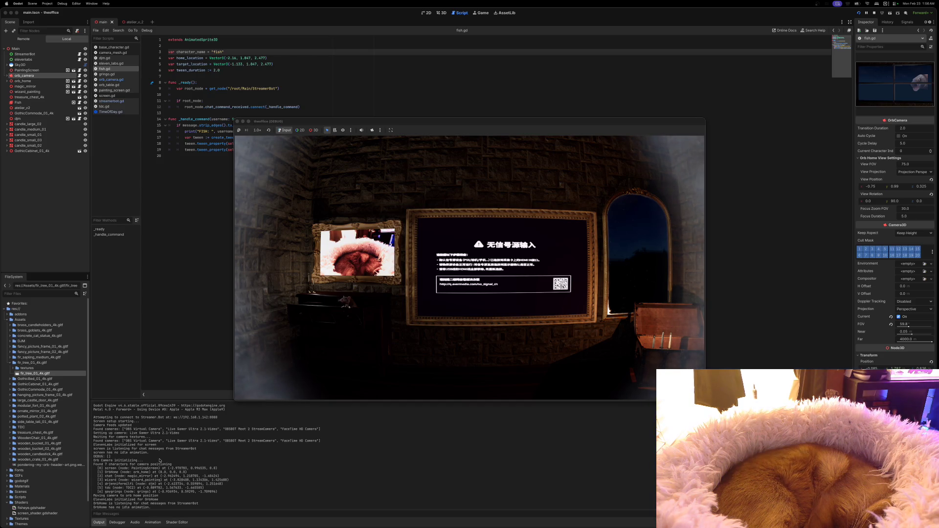
scroll(159, 460, down, 5)
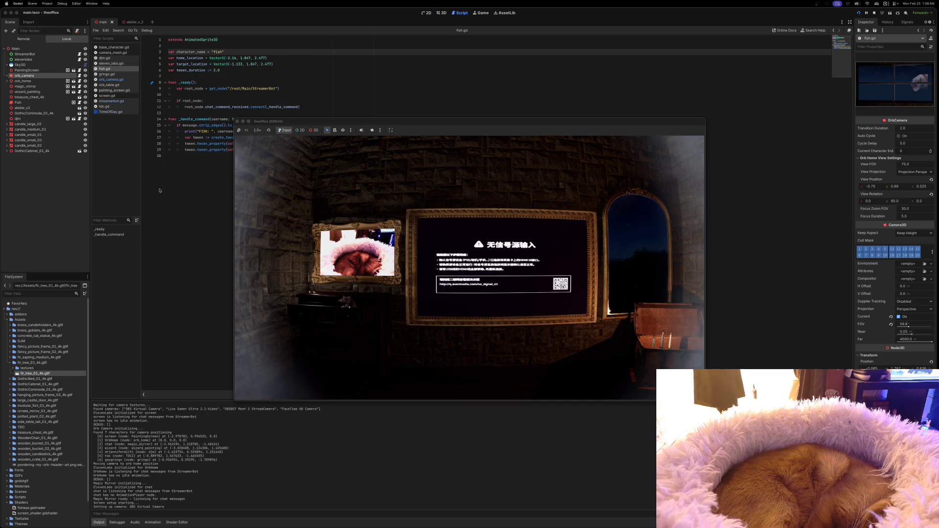
Compare the base and gringo scripts, then make fish.gd extend BaseCharacter and save it.
click(114, 49)
scroll(247, 124, down, 3)
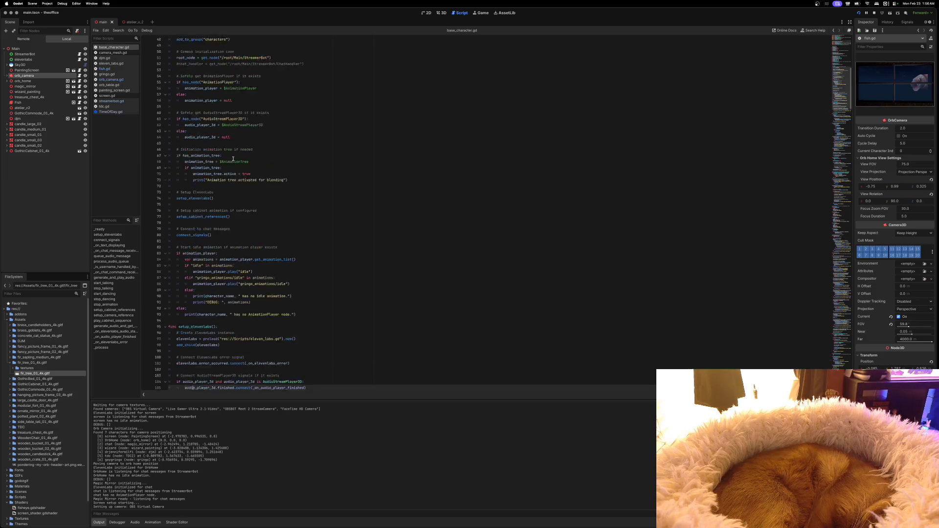
scroll(248, 124, up, 5)
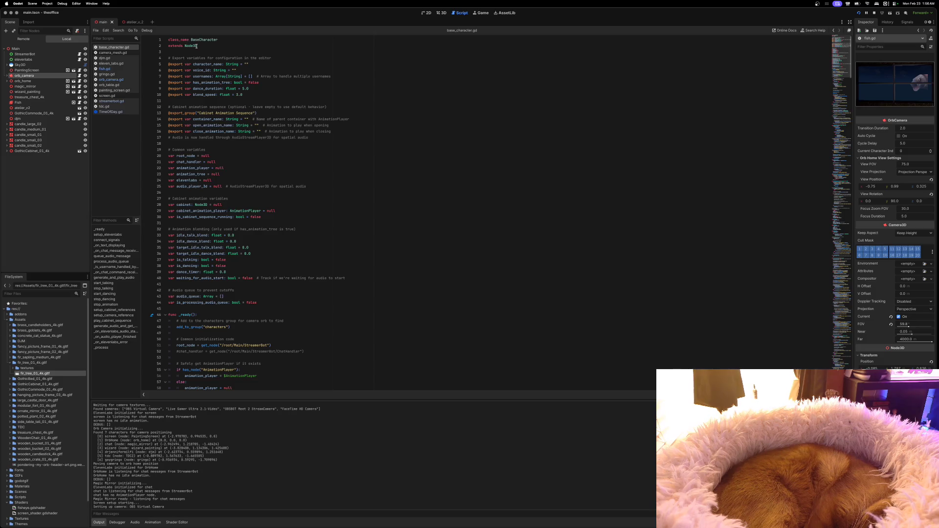
mouse_move(196, 46)
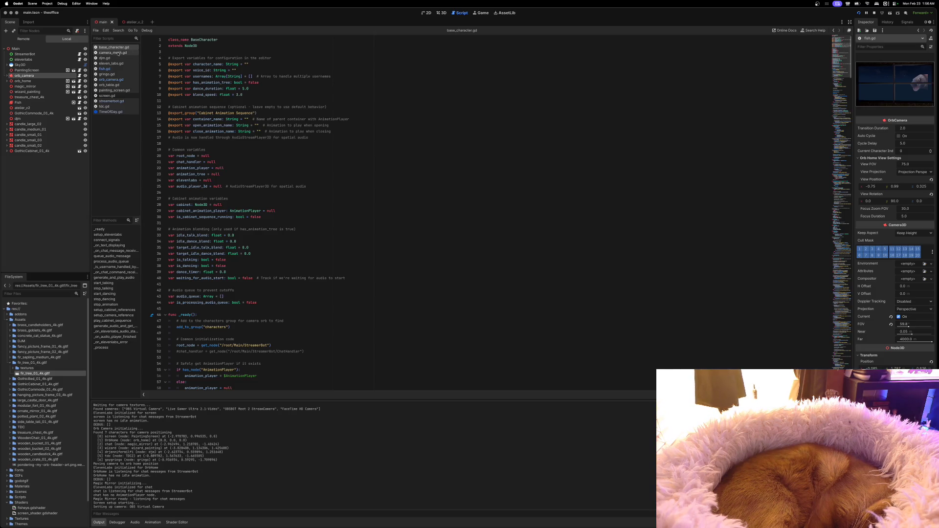
click(108, 69)
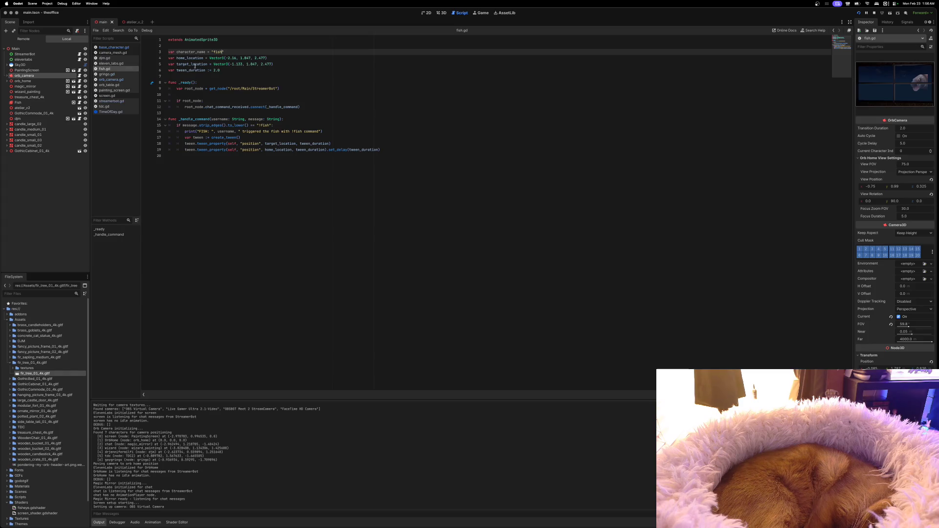
click(115, 74)
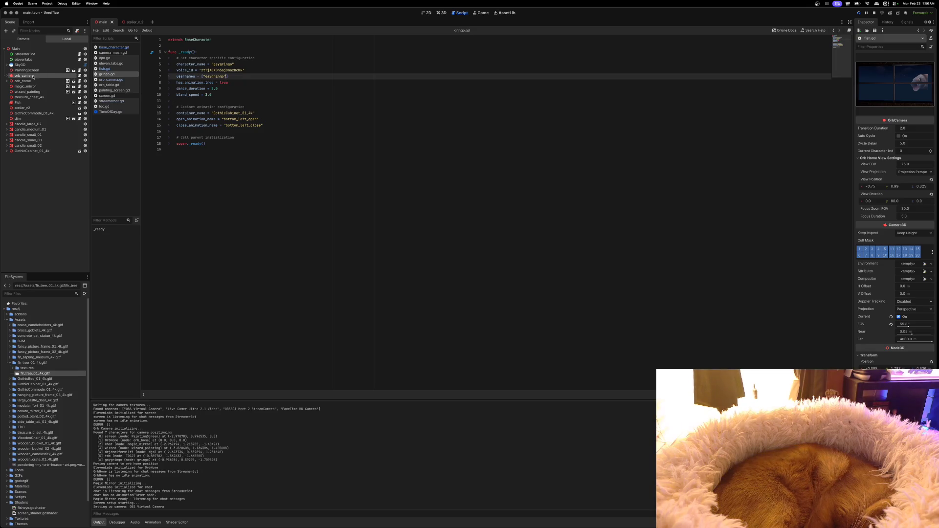
click(103, 69)
drag(185, 40, 229, 40)
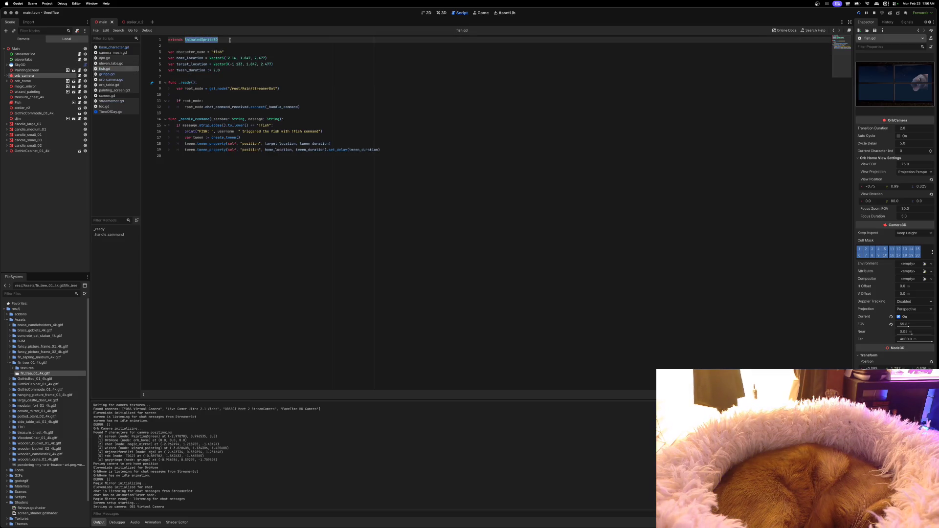
text(BaseCharacter)
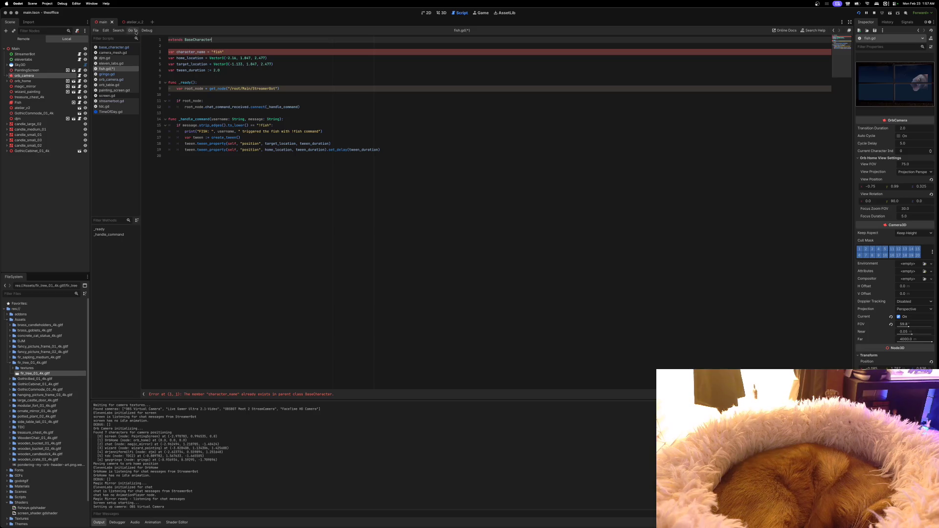
key(ctrl+s)
Copy gringo.gd's character name, voice and username lines into fish.gd's _ready, fixing indentation.
click(112, 74)
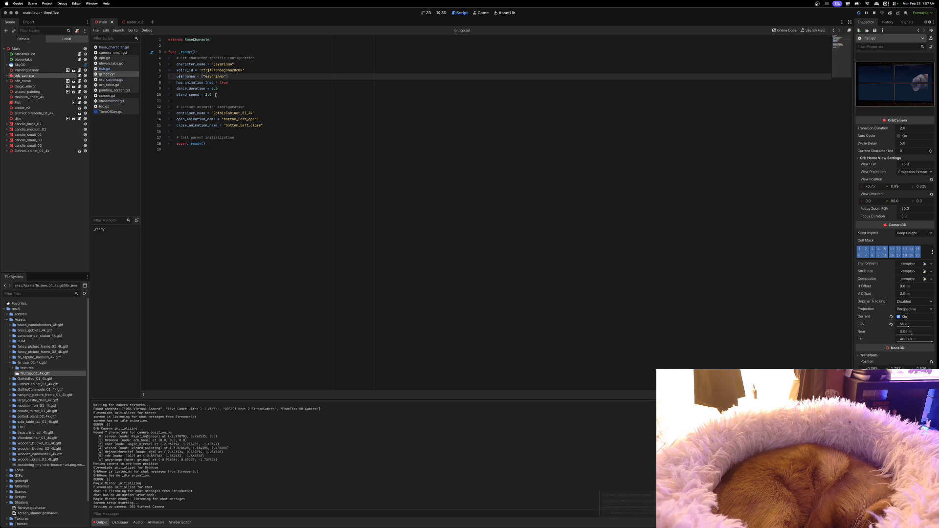
drag(226, 77, 165, 66)
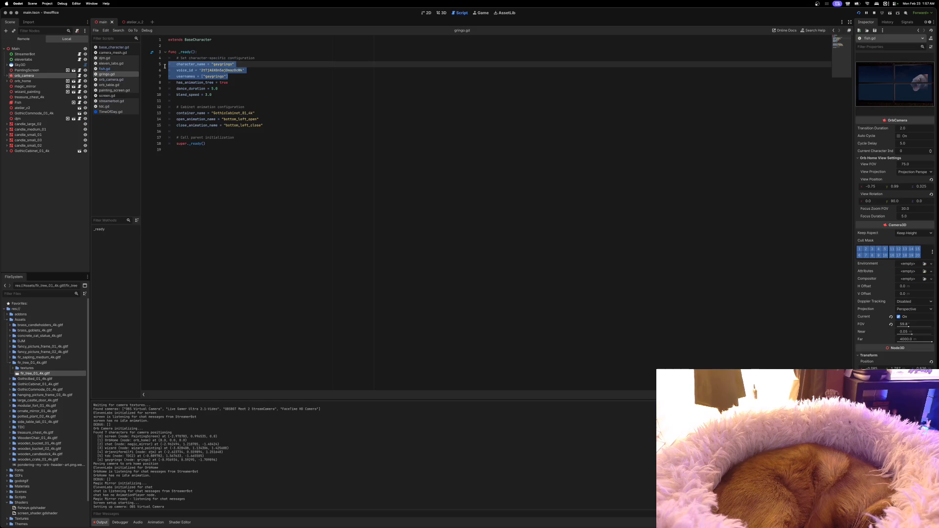
click(106, 69)
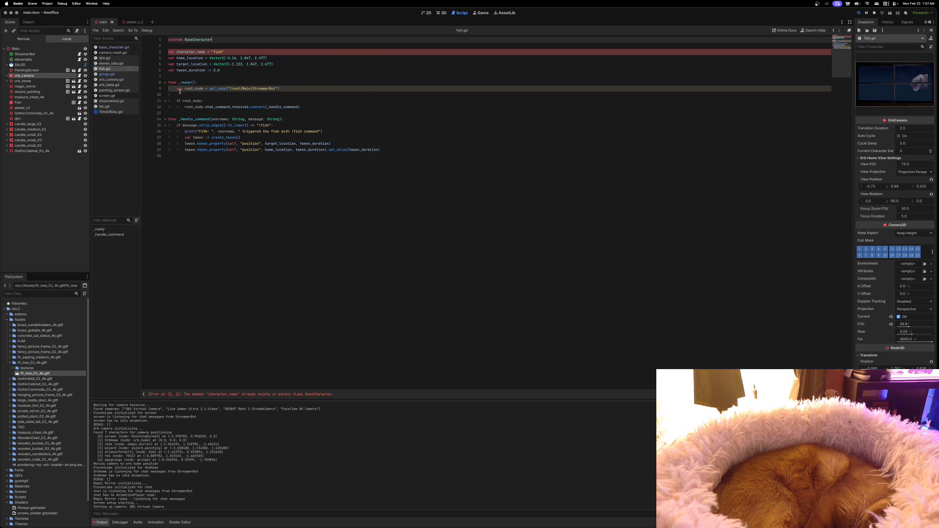
click(202, 83)
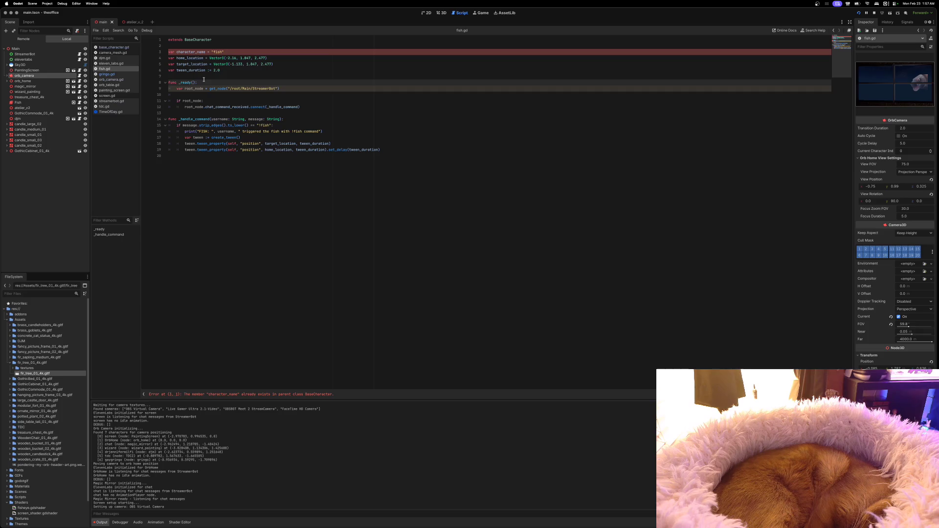
key(super+v)
key(Up)
key(Home)
key(BackSpace)
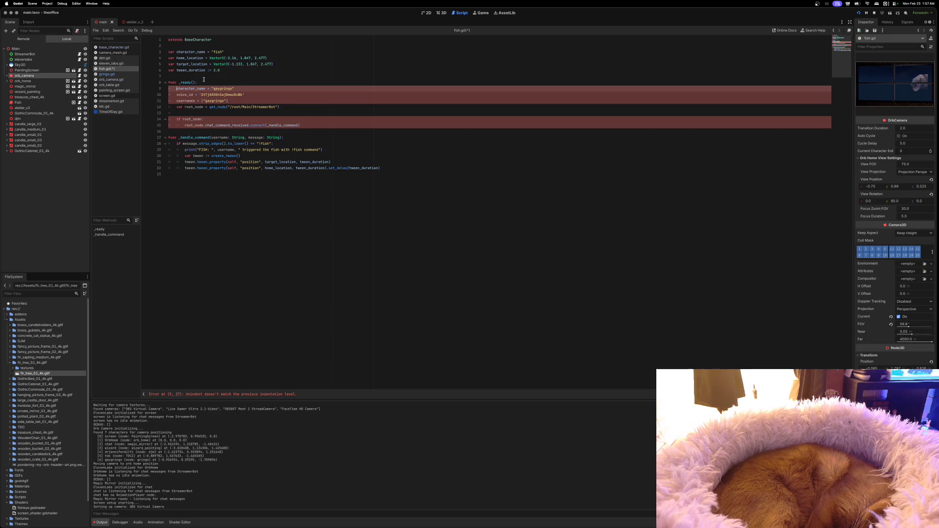
Set the character name to 'fish', blank the voice id, enter a viewer username, save and rerun.
double_click(220, 88)
text(fish)
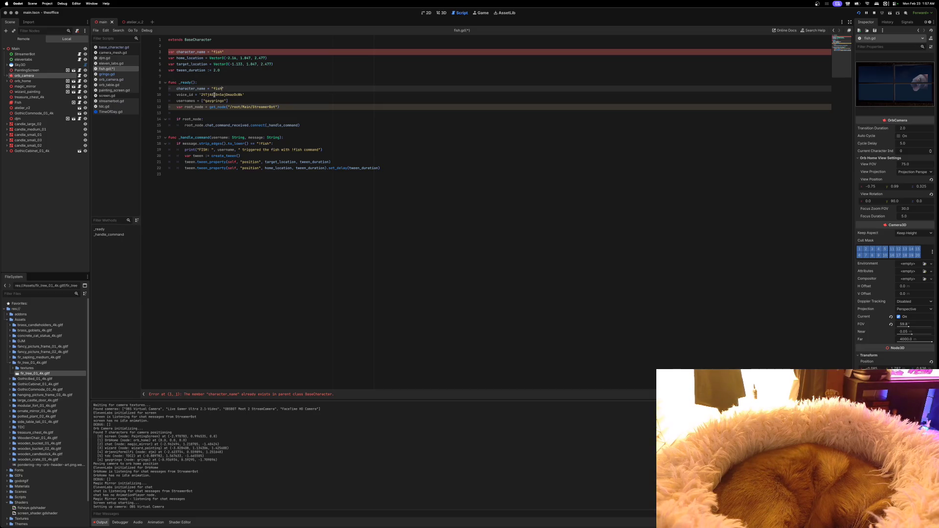
double_click(207, 95)
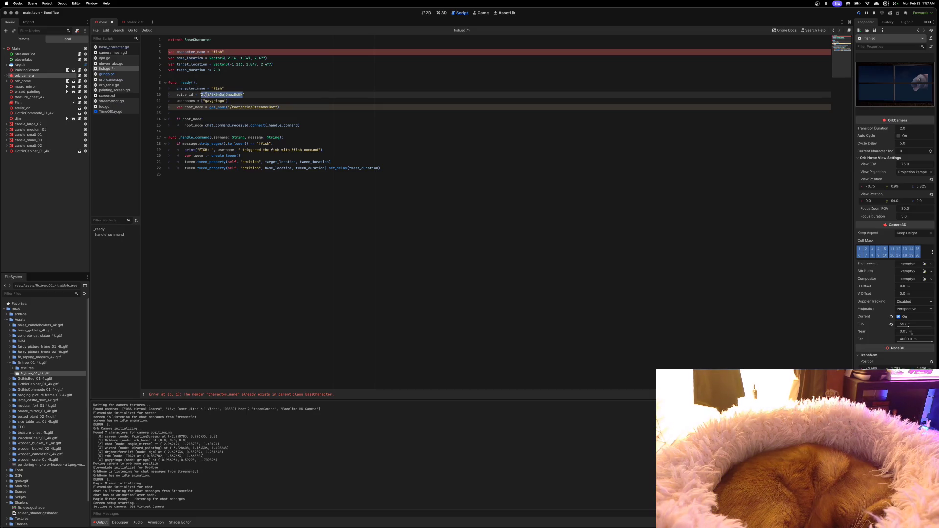
key(BackSpace)
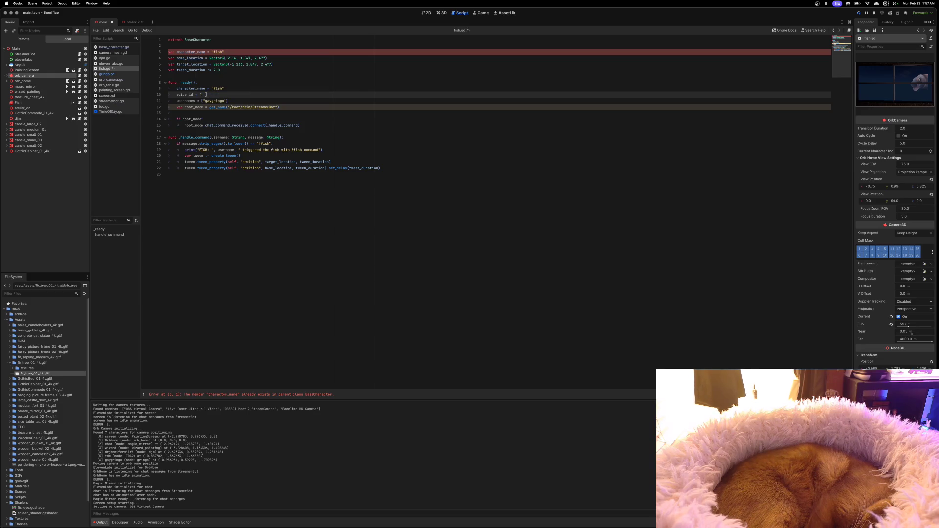
double_click(213, 101)
text(fish)
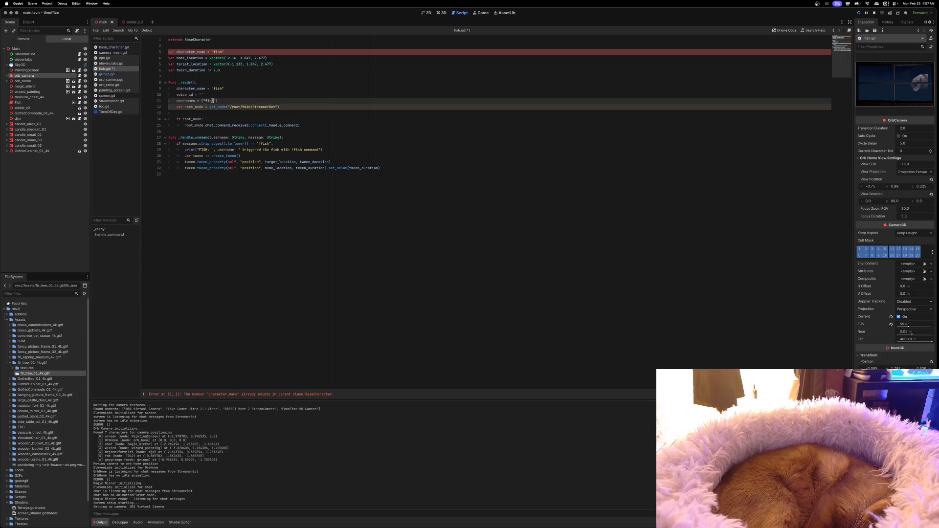
double_click(211, 101)
text(regina)
key(ctrl+s)
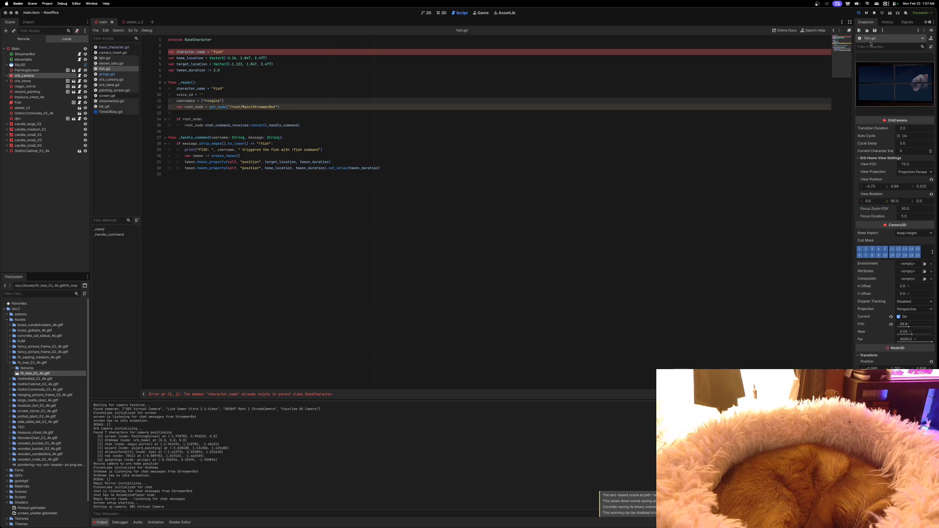
click(873, 12)
click(859, 13)
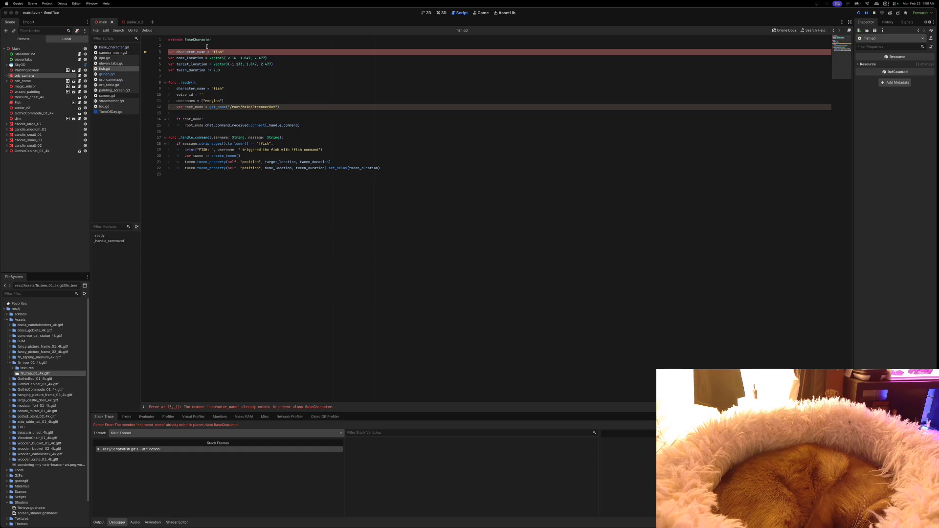
Delete the duplicate top-level character_name line from fish.gd, save, and restart the game.
click(237, 51)
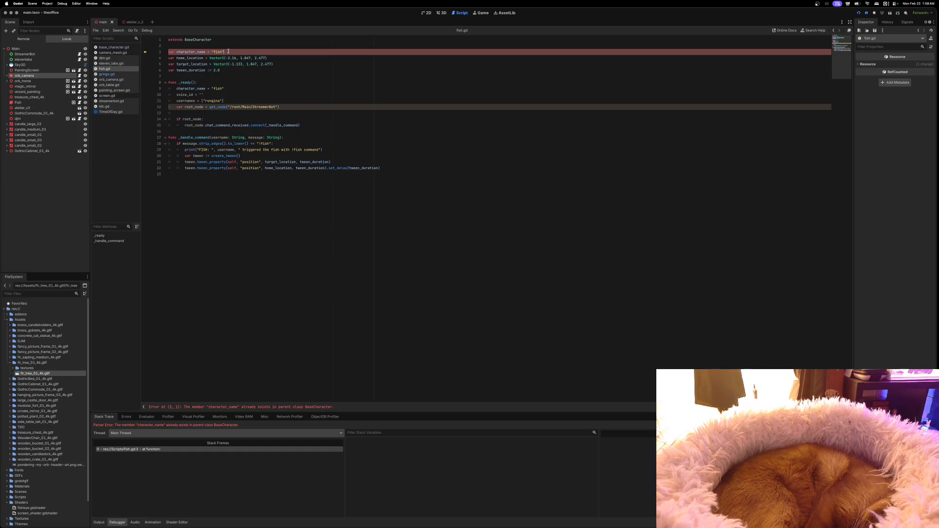
drag(237, 51, 153, 51)
key(BackSpace)
key(BackSpace)
key(ctrl+s)
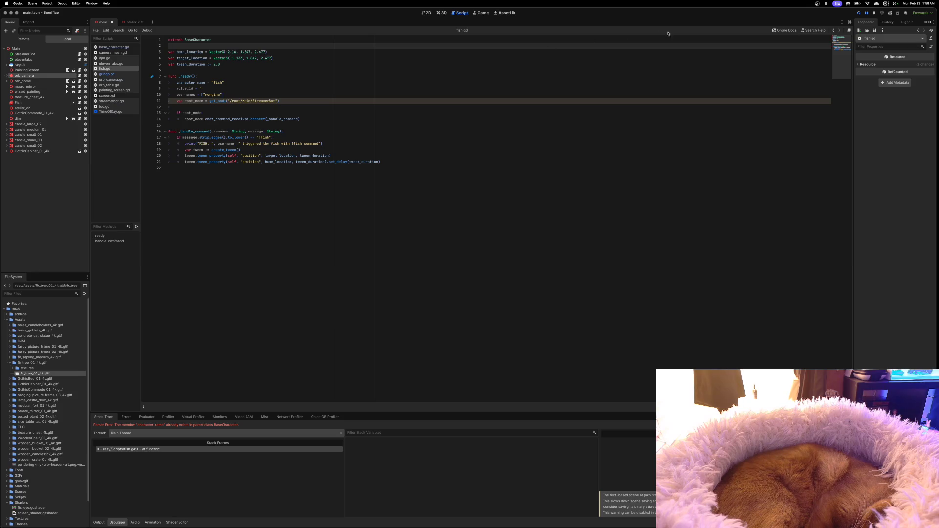
click(874, 13)
click(859, 13)
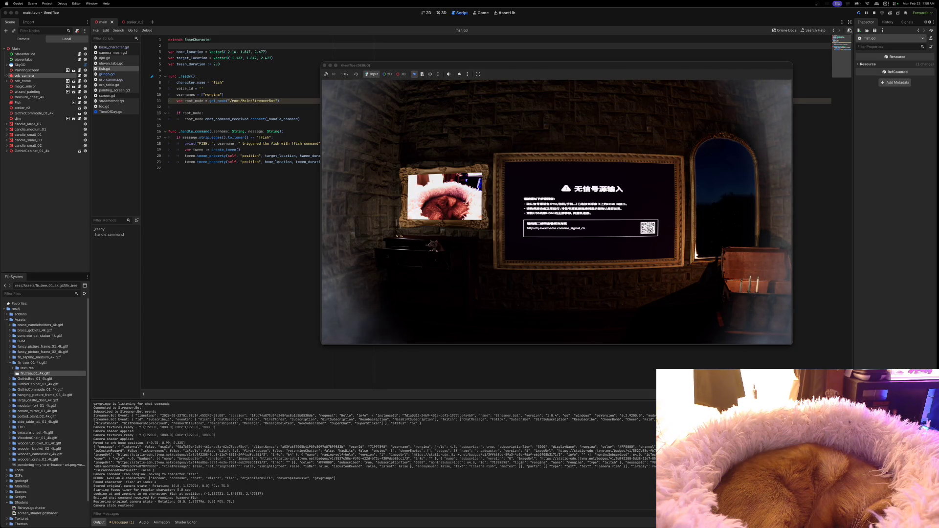
Close the debug game window and return to the office scene's 3D view.
key(super+period)
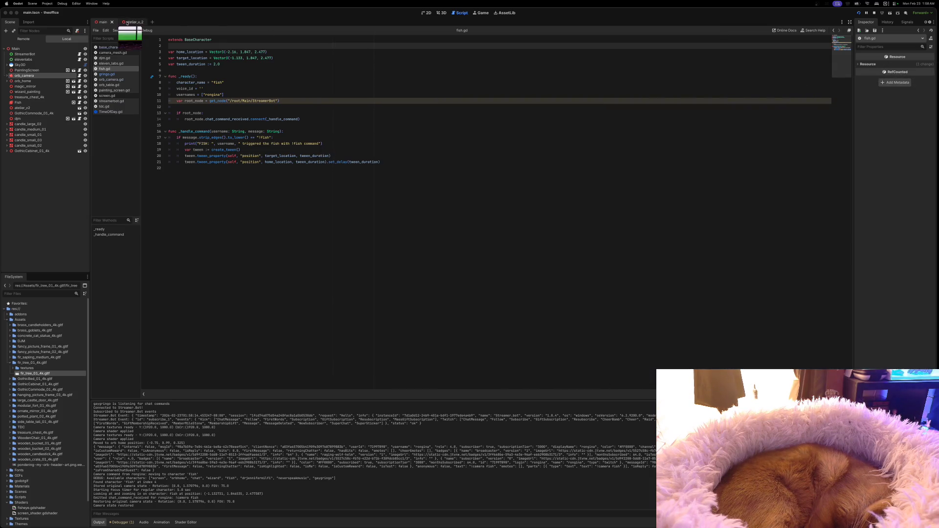
click(440, 15)
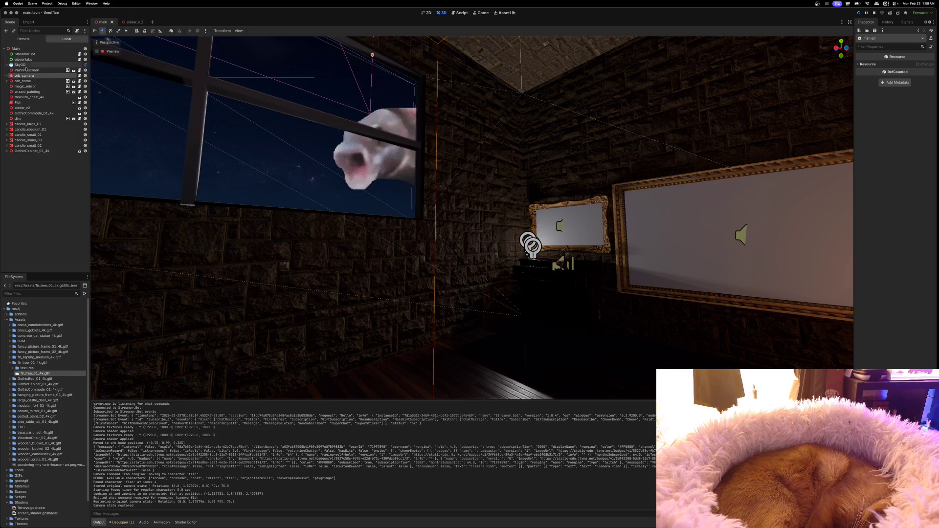
Select the Fish node, fly the camera through the window and back, then open fish.gd.
click(30, 102)
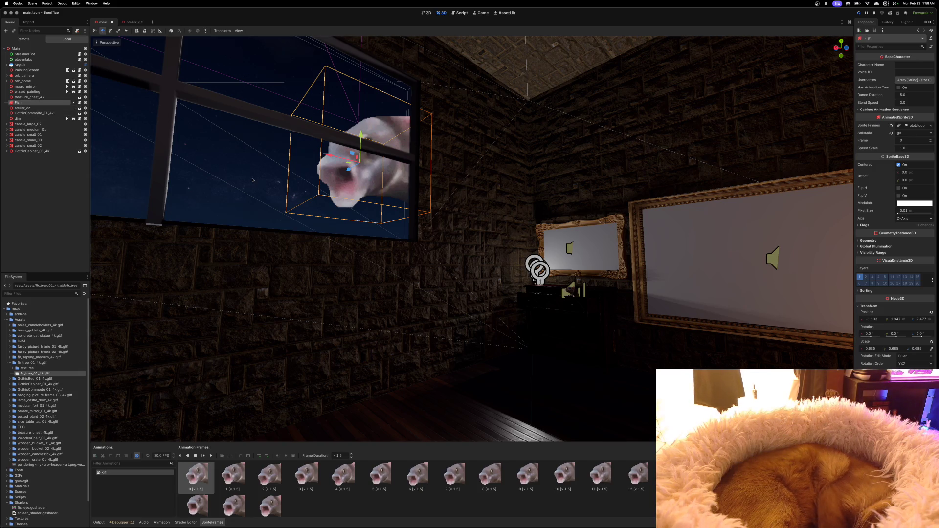
scroll(102, 115, up, 5)
key(w)
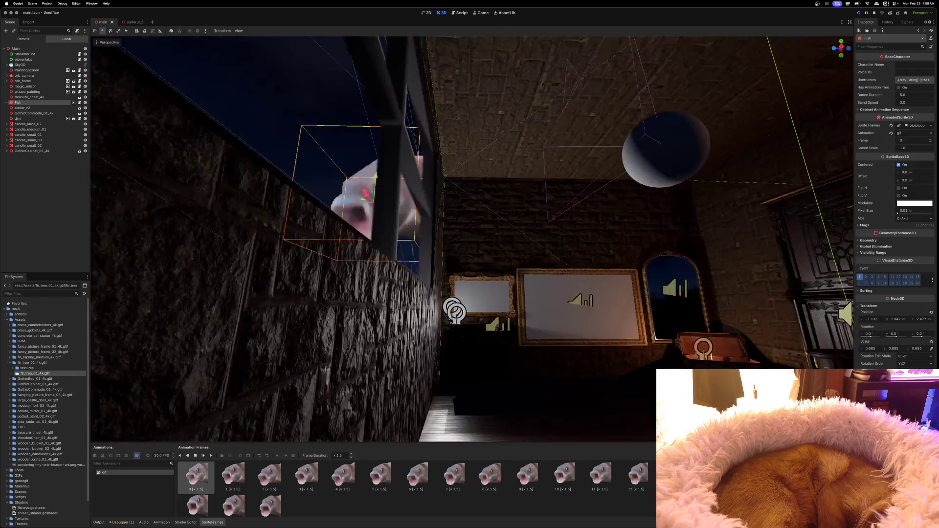
key(s)
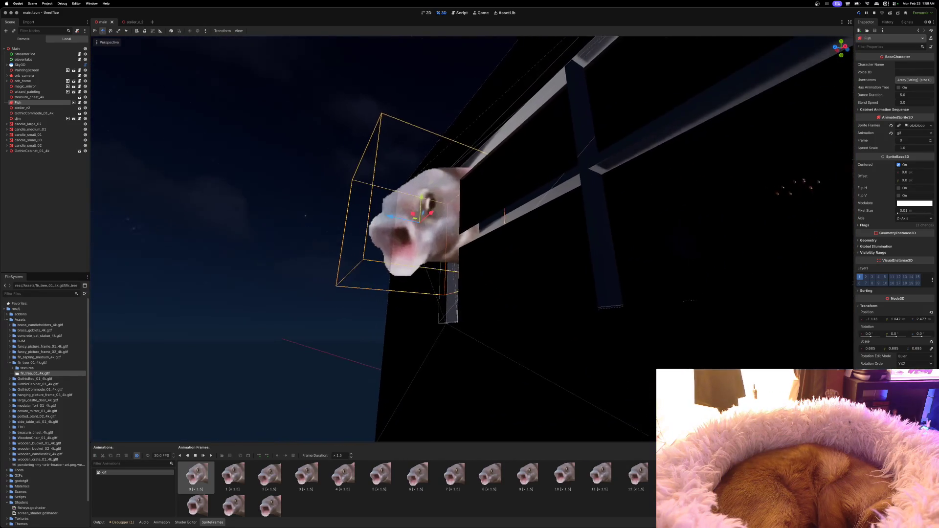
key(s)
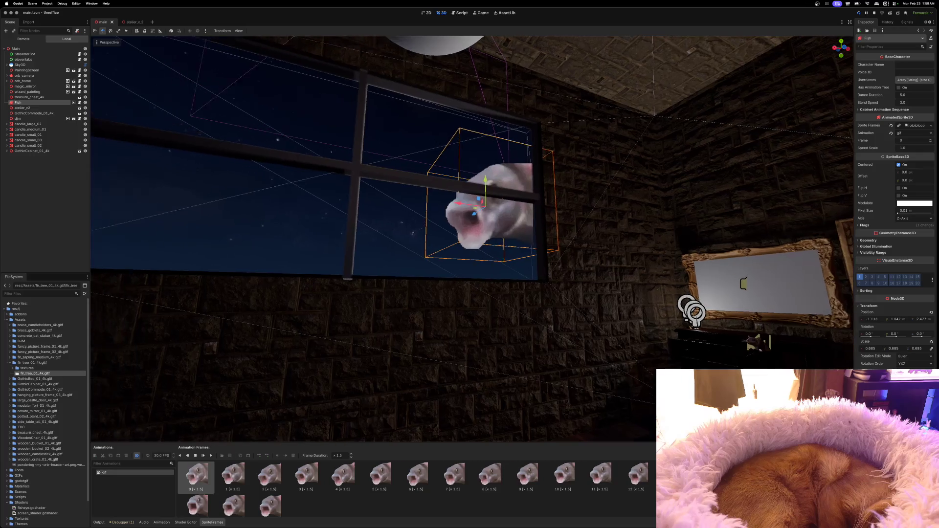
click(73, 102)
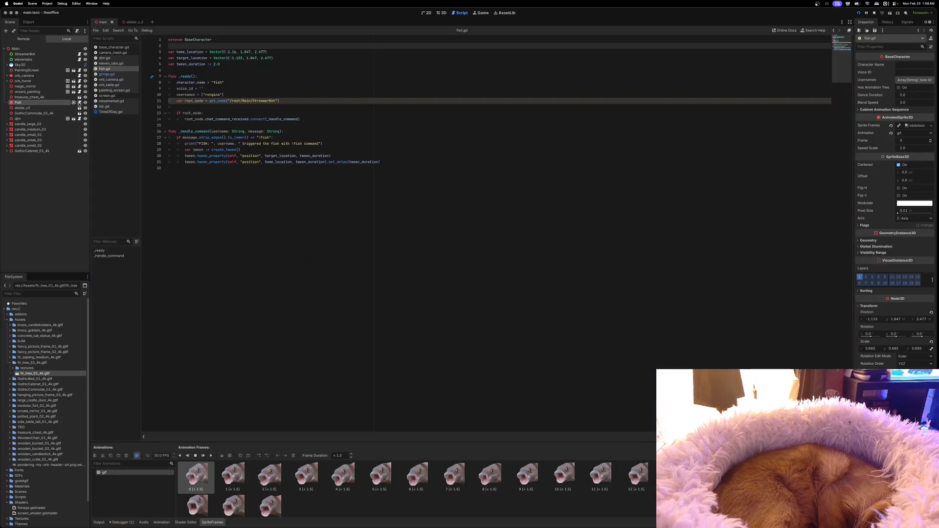
Paste home_location's -2.16 into the Fish node's X position, save the scene, and rerun the game.
click(227, 52)
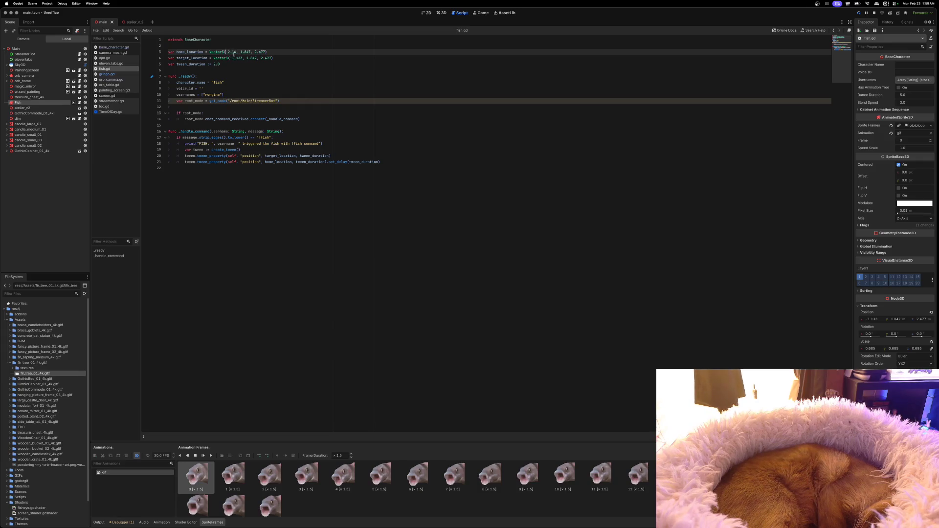
double_click(235, 52)
key(ctrl+c)
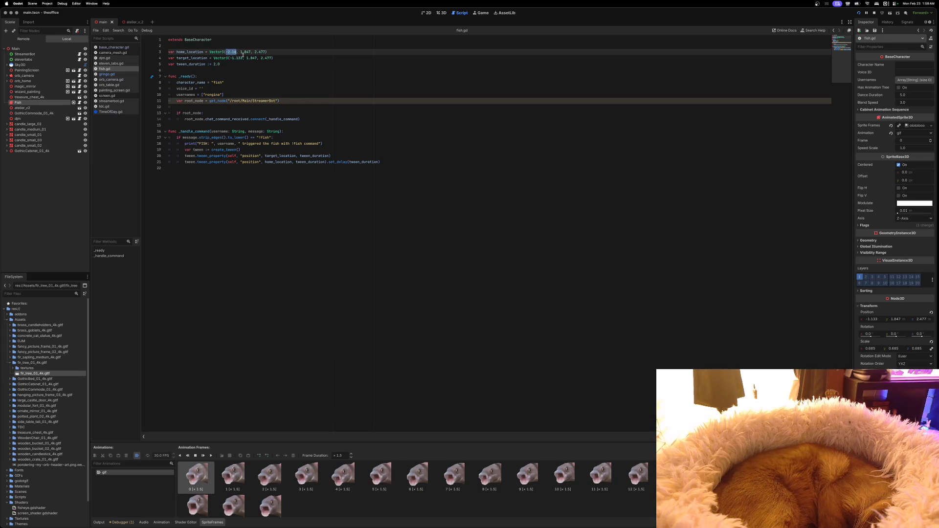
click(871, 319)
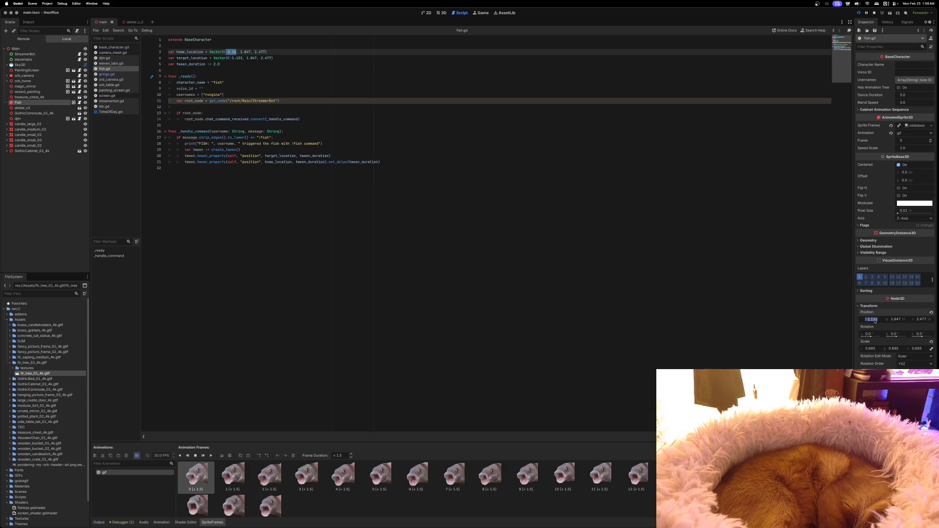
key(ctrl+v)
key(Return)
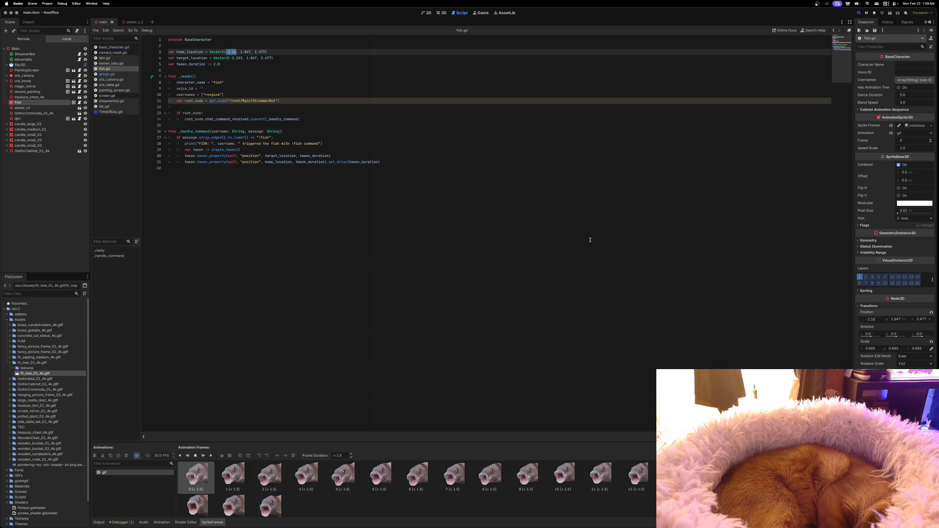
click(241, 52)
drag(241, 52, 251, 52)
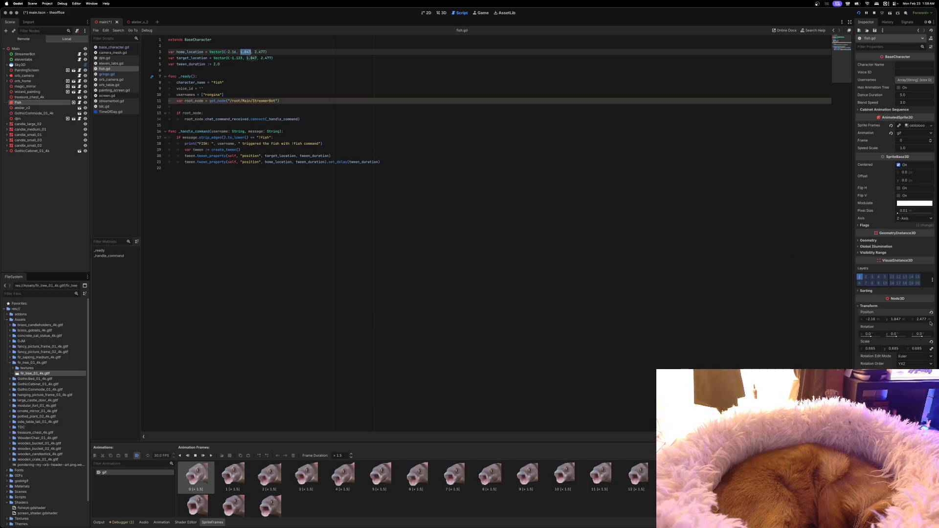
key(super+s)
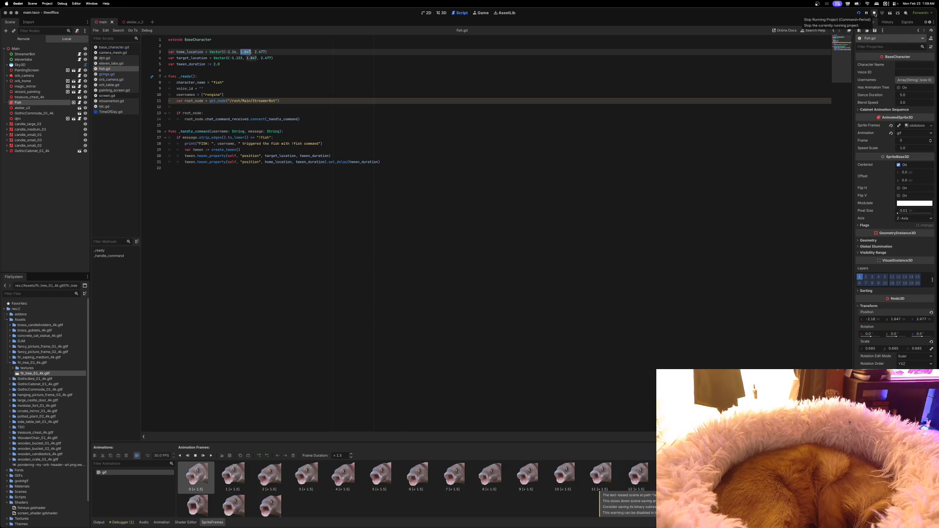
key(super+b)
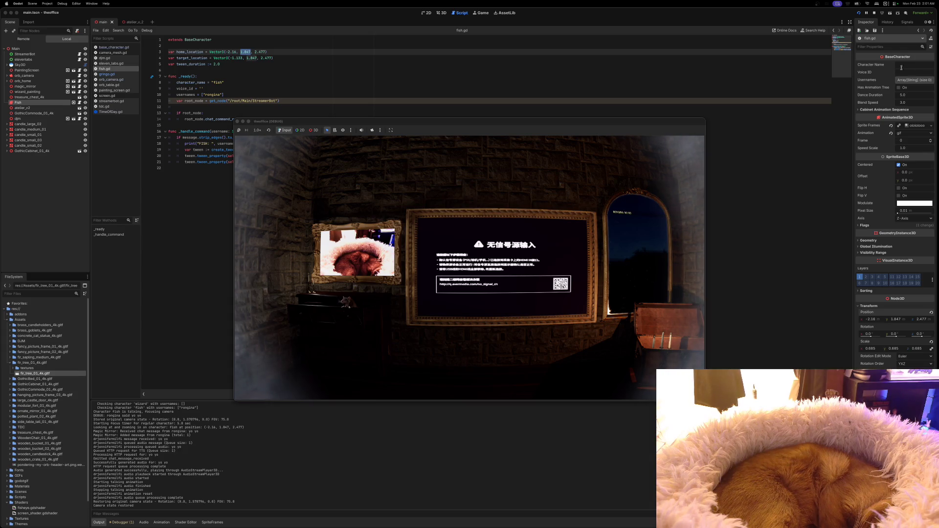
Restart the game twice to test the fish camera, then close it and return to 3D view.
click(874, 15)
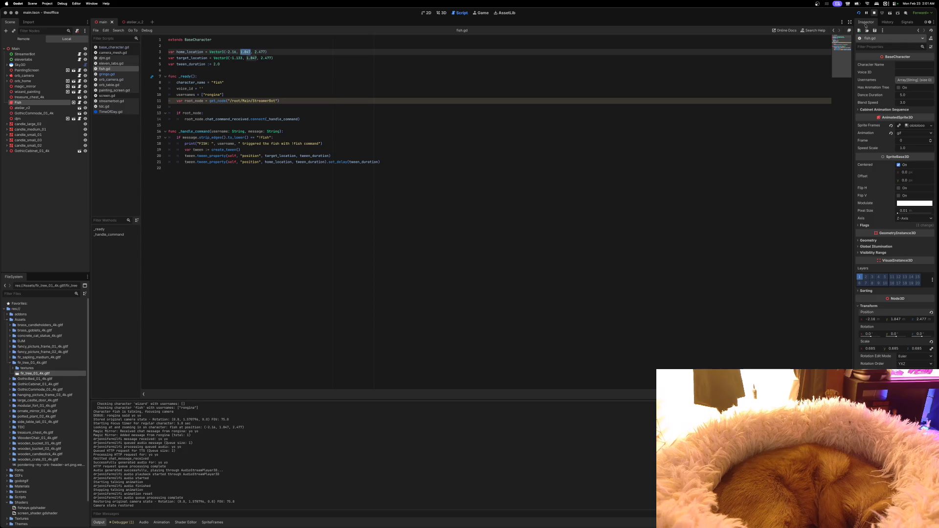
click(858, 13)
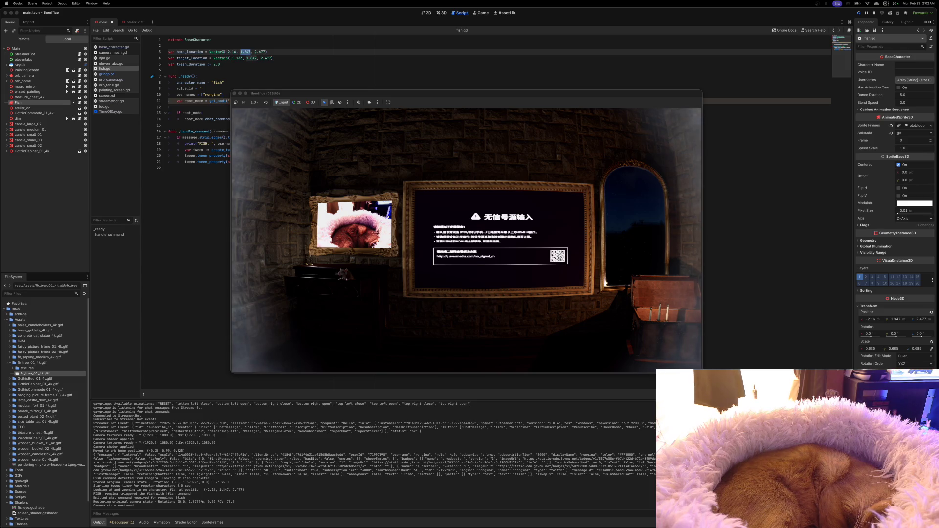
click(874, 13)
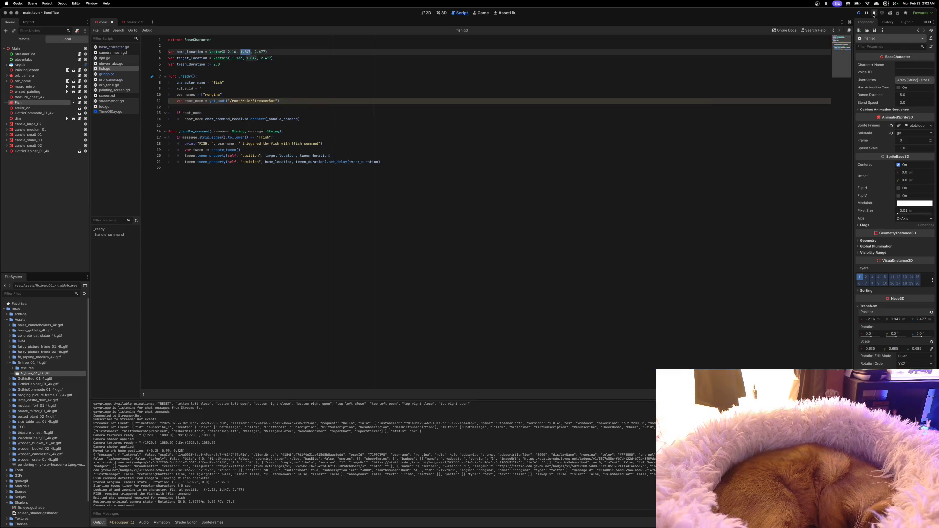
click(858, 15)
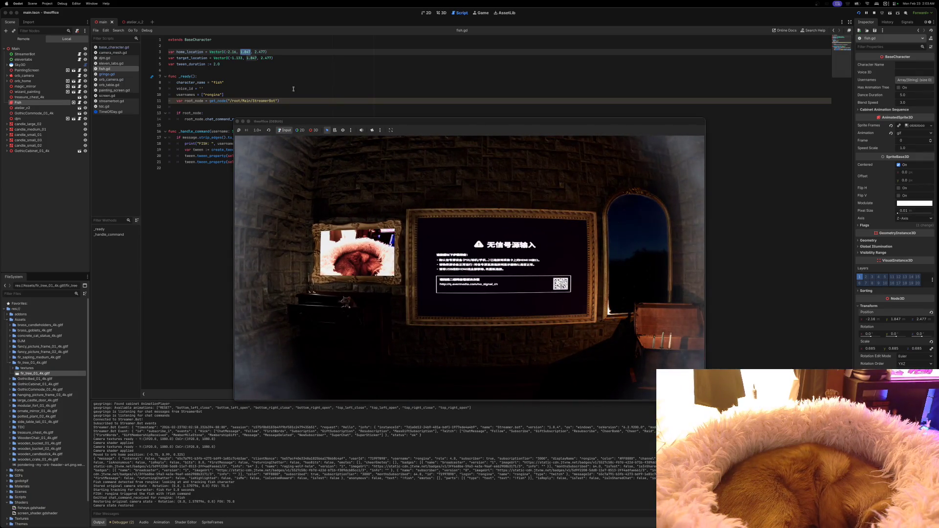
drag(336, 125, 344, 95)
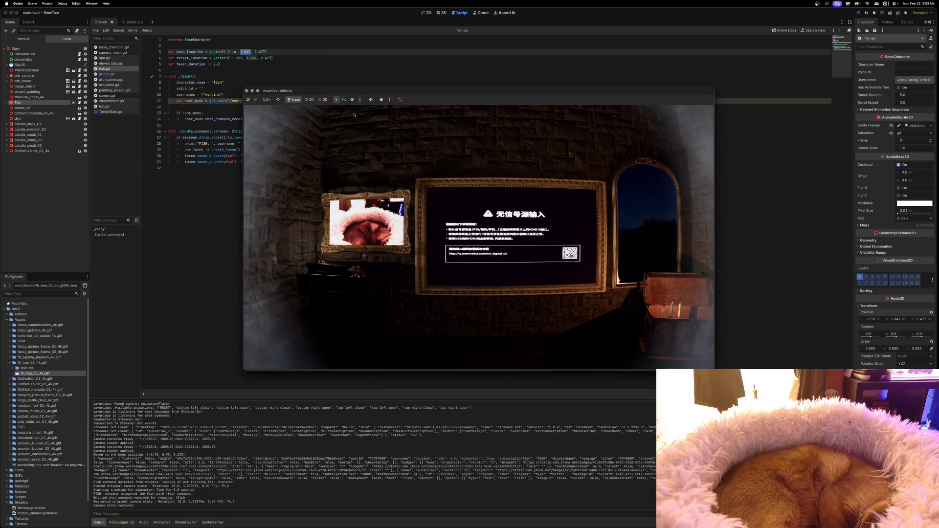
click(247, 91)
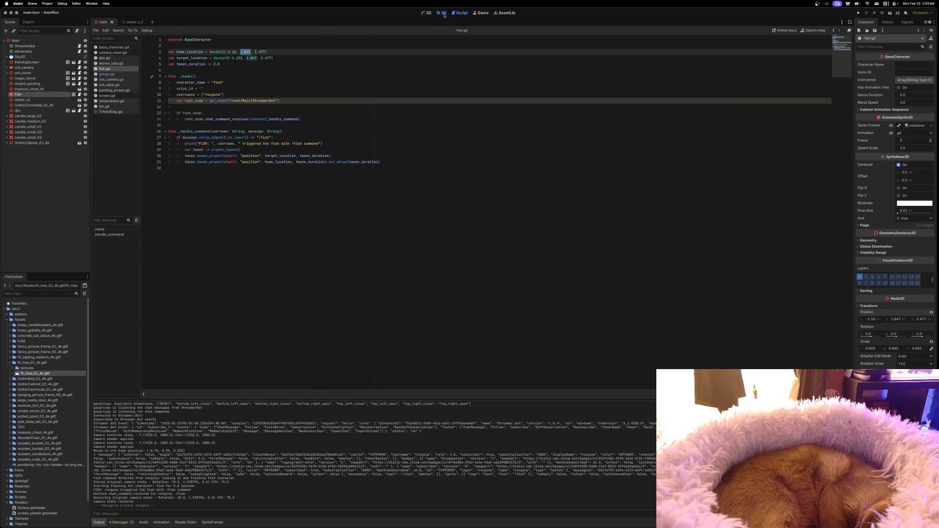
click(443, 14)
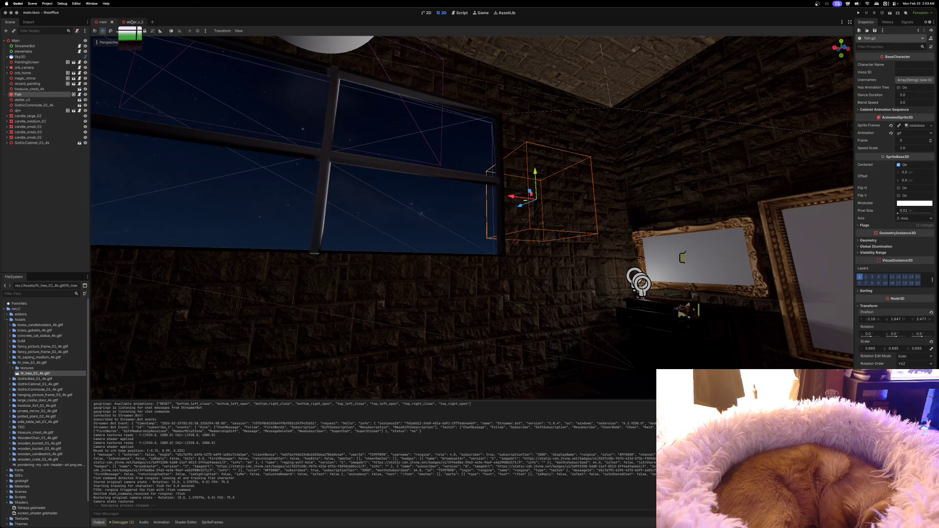
Open atelier_v_2, nudge window_pane_h along X to line it up, then select the glass pane.
click(131, 22)
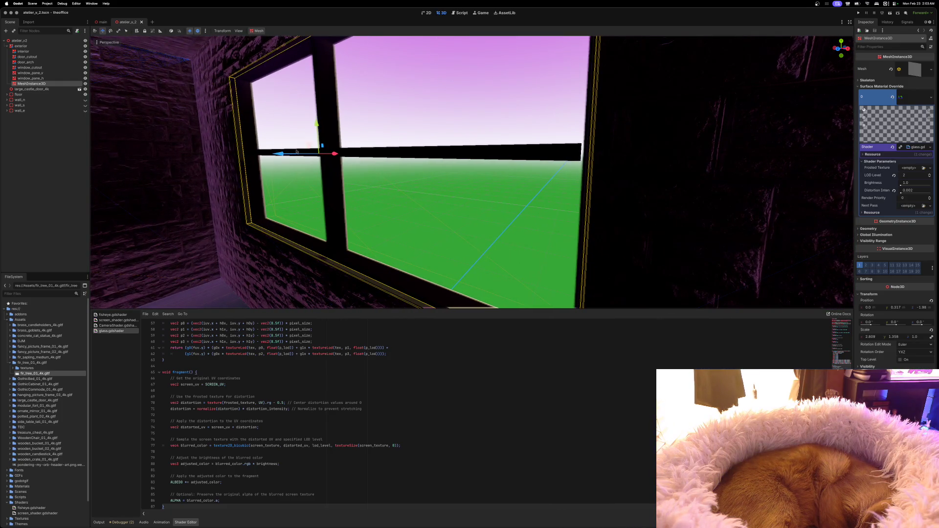
click(30, 78)
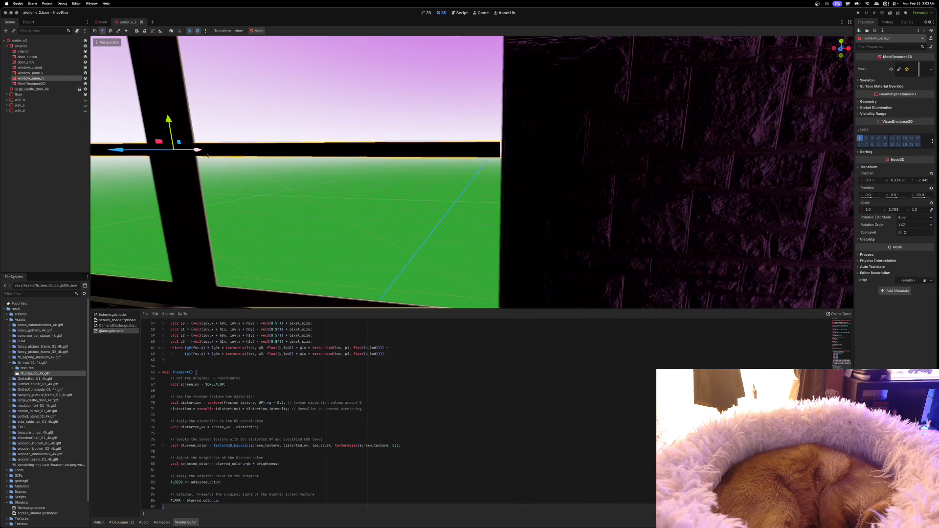
drag(203, 154, 203, 153)
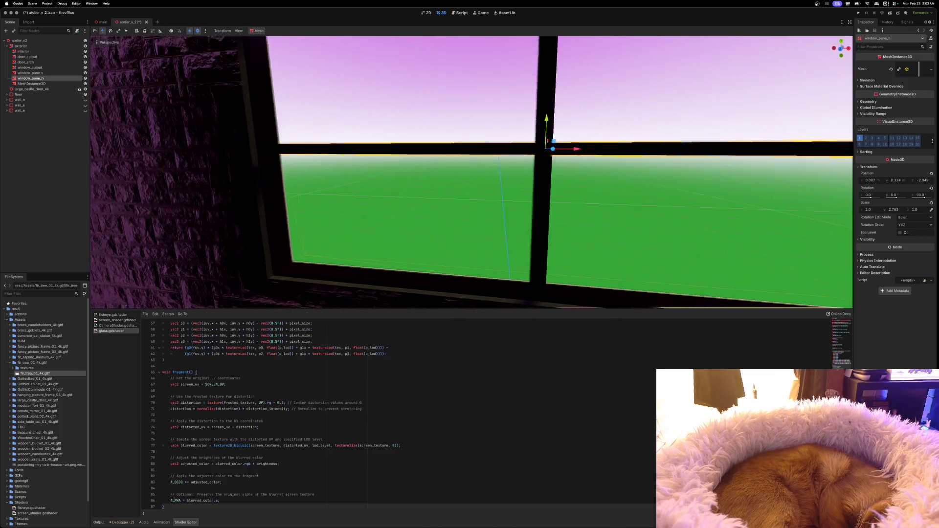
drag(373, 151, 373, 151)
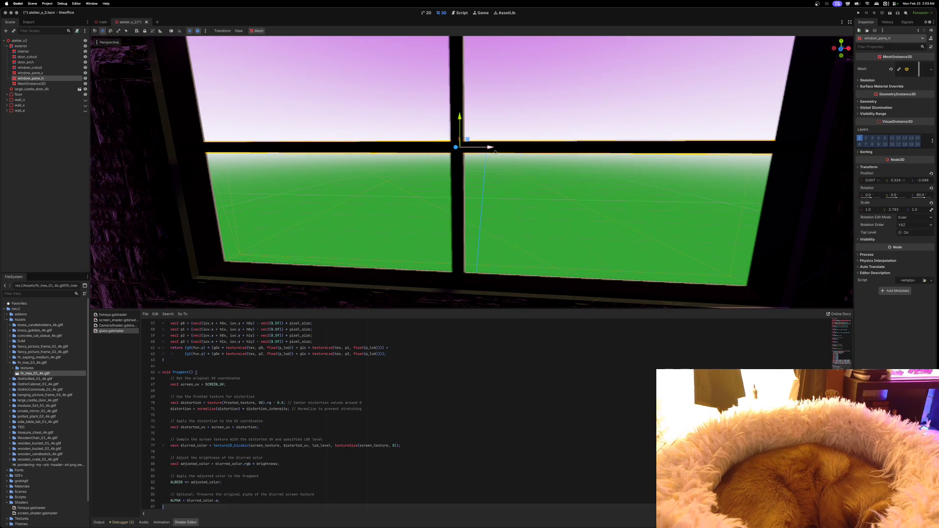
mouse_move(493, 149)
mouse_down()
mouse_move(467, 133)
mouse_move(484, 134)
mouse_move(410, 156)
mouse_move(480, 141)
mouse_up()
click(32, 83)
scroll(480, 141, left, 10)
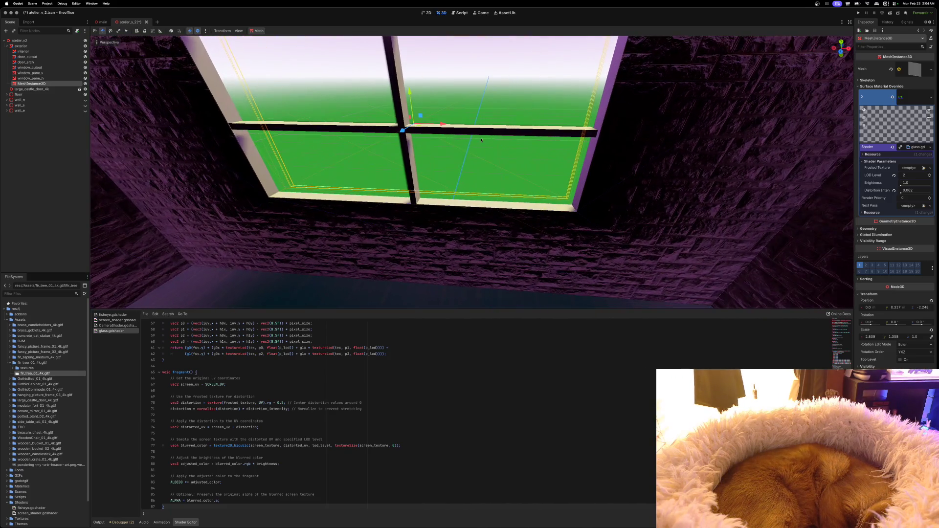
Scale window_pane_h to Scale y 2.914 and Scale z 0.865 so it spans the frame.
click(32, 79)
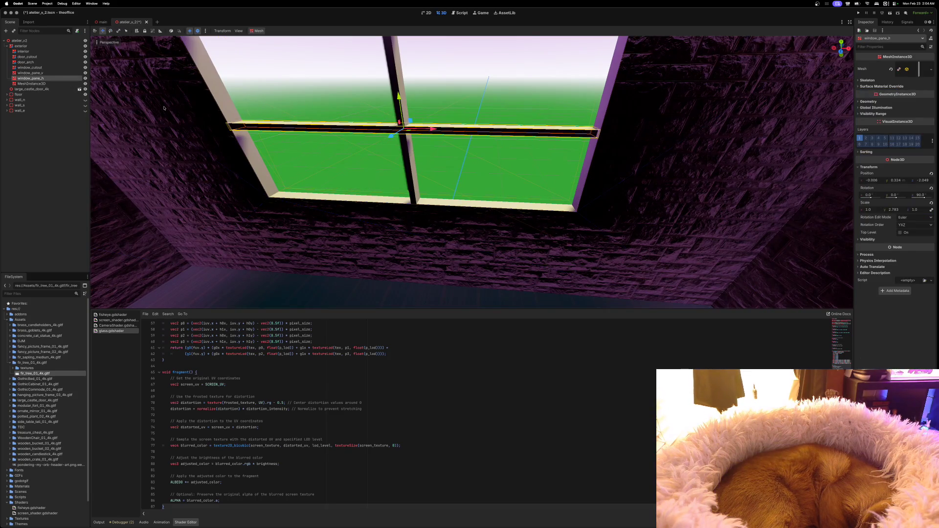
drag(436, 130, 443, 130)
scroll(443, 130, left, 5)
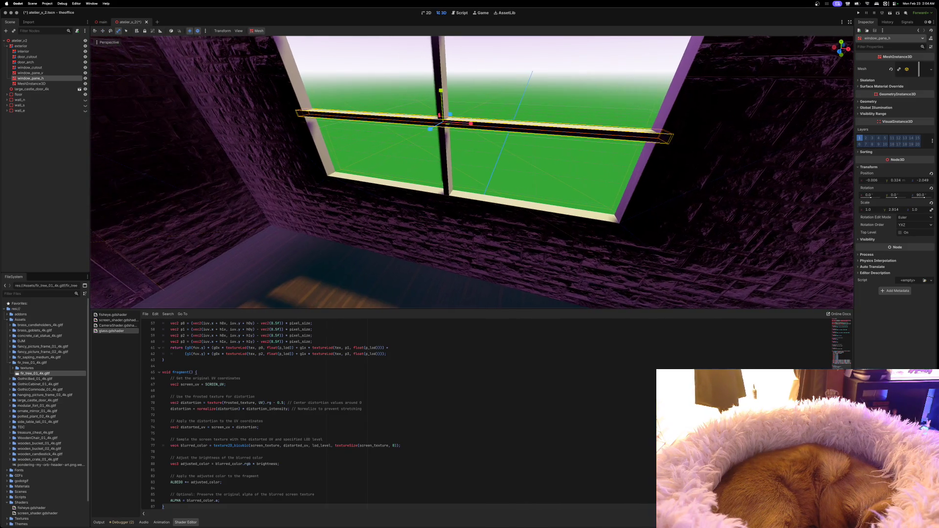
scroll(471, 172, left, 10)
scroll(438, 142, left, 2)
drag(507, 122, 519, 127)
Select window_pane_v, reframe the view on the window, then select the glass pane MeshInstance3D.
click(541, 76)
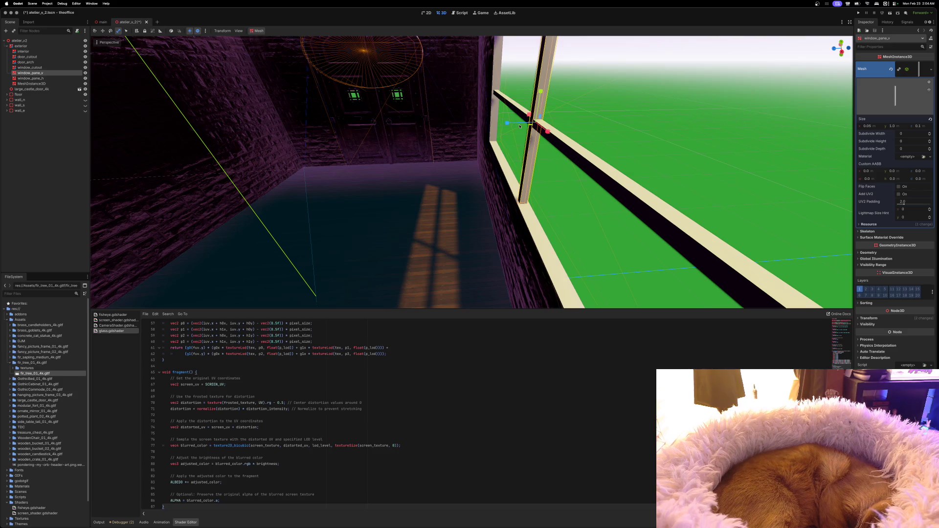
key(s)
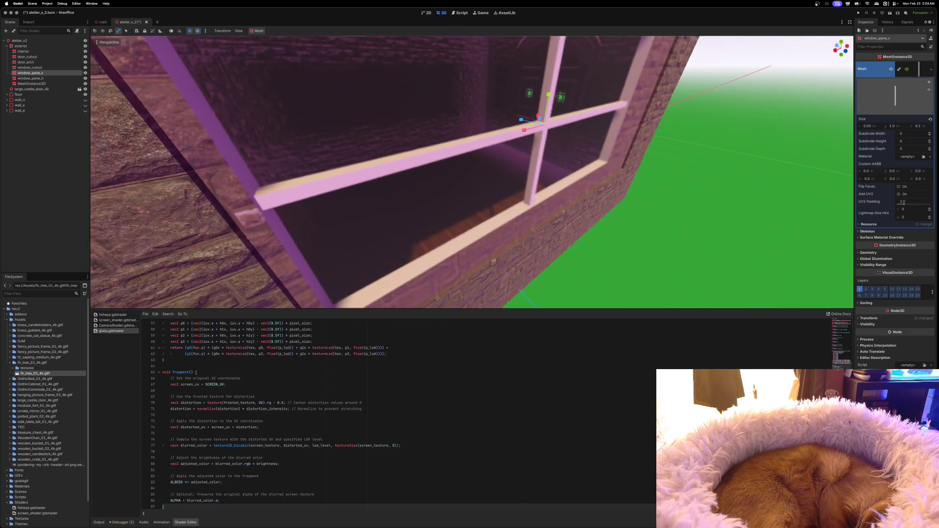
key(w)
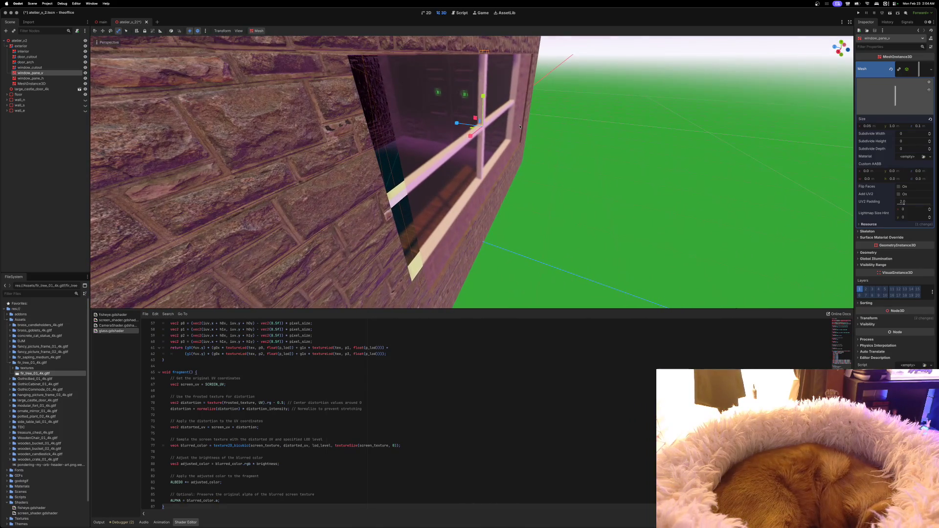
click(32, 83)
text(re)
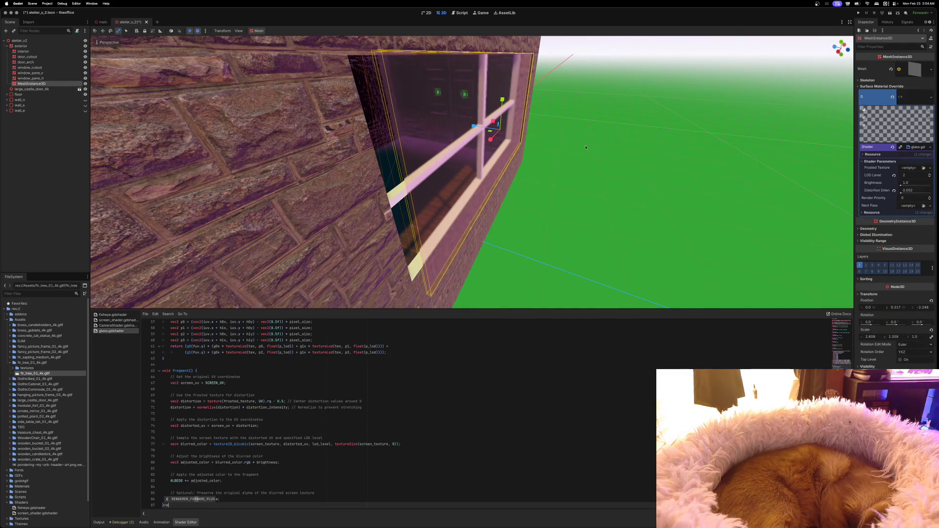
Remove the stray shader text, move the glass pane outward along Z, and duplicate it.
key(BackSpace)
key(BackSpace)
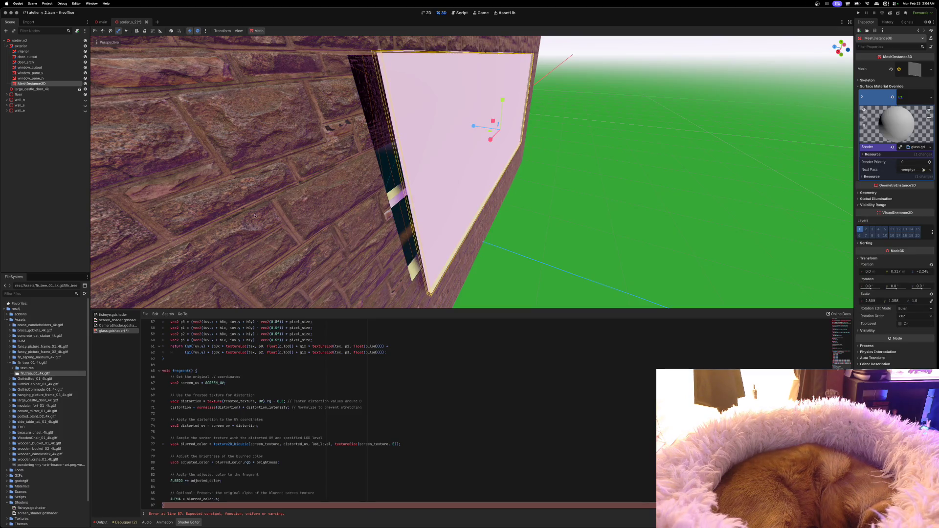
click(98, 522)
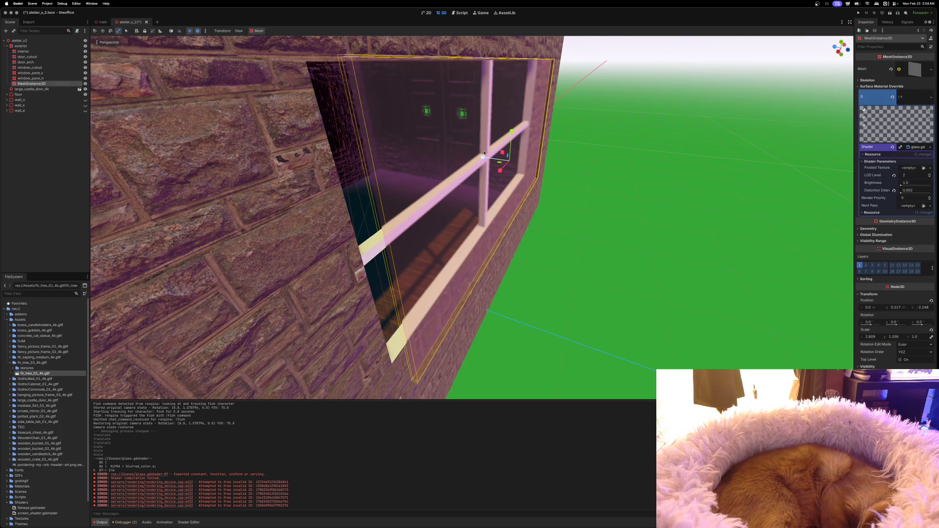
key(w)
mouse_move(487, 160)
mouse_down()
mouse_move(442, 153)
mouse_move(474, 157)
mouse_up()
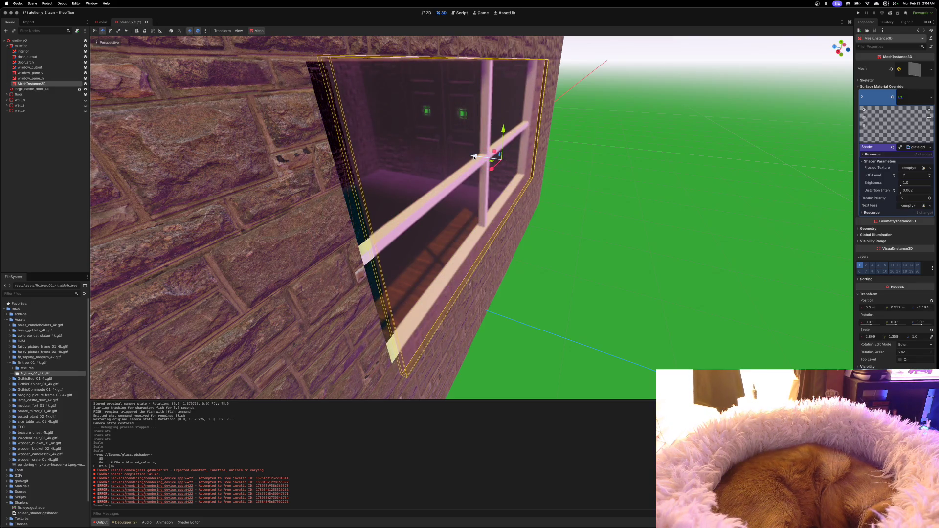
key(ctrl+d)
drag(473, 158, 448, 157)
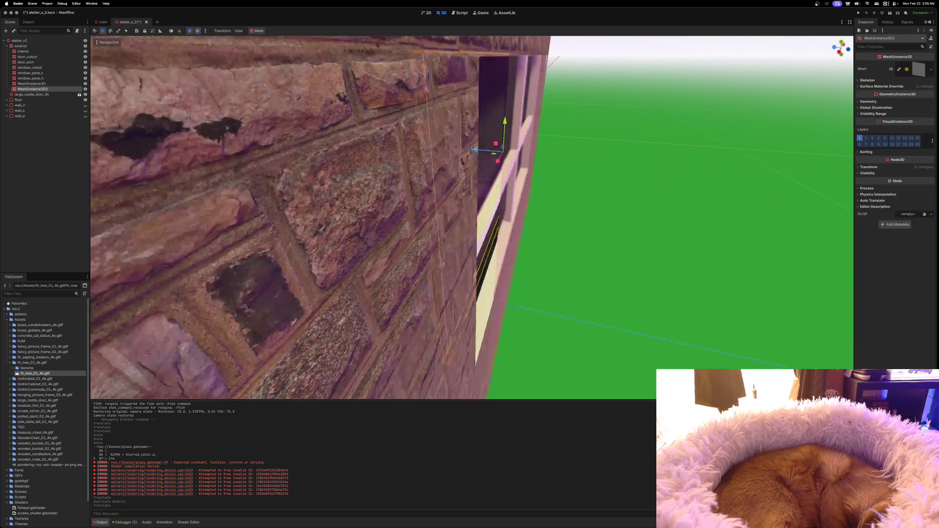
Fly around the window and slide the duplicated glass pane back and forth along its depth.
key(w)
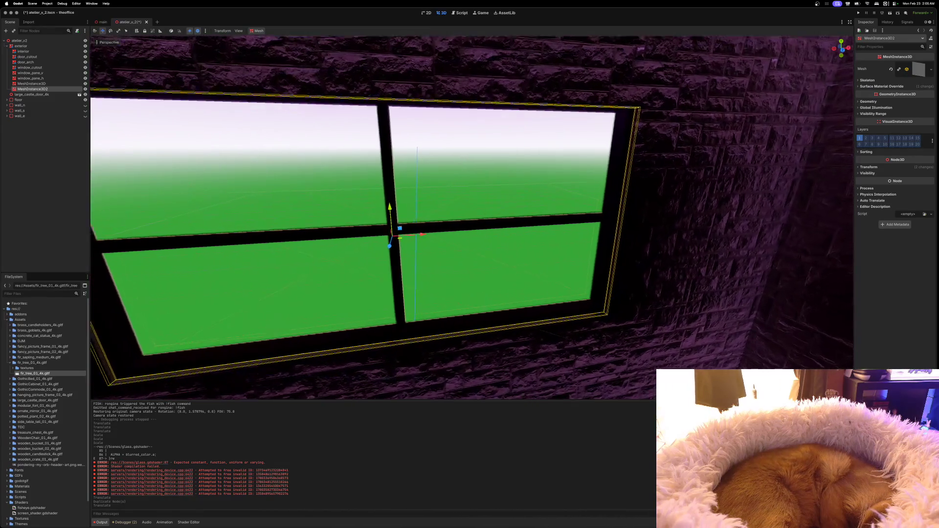
key(w)
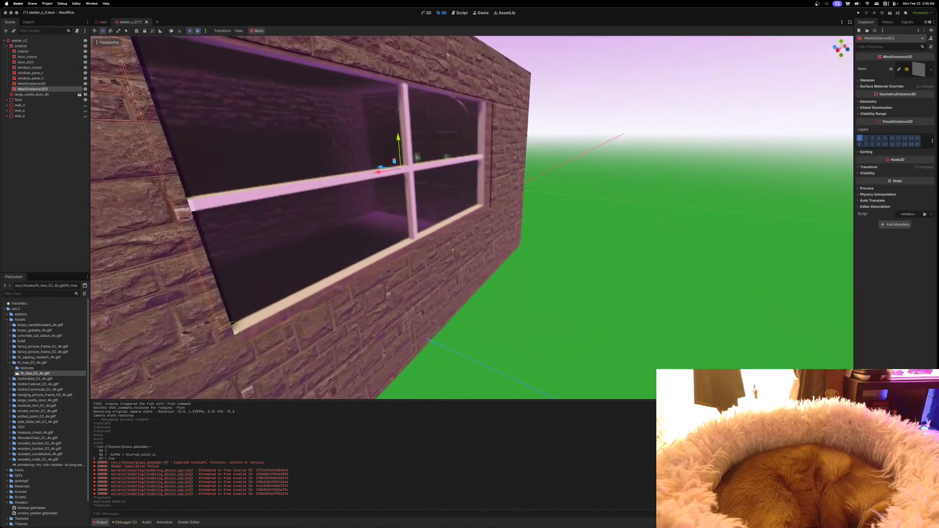
key(w)
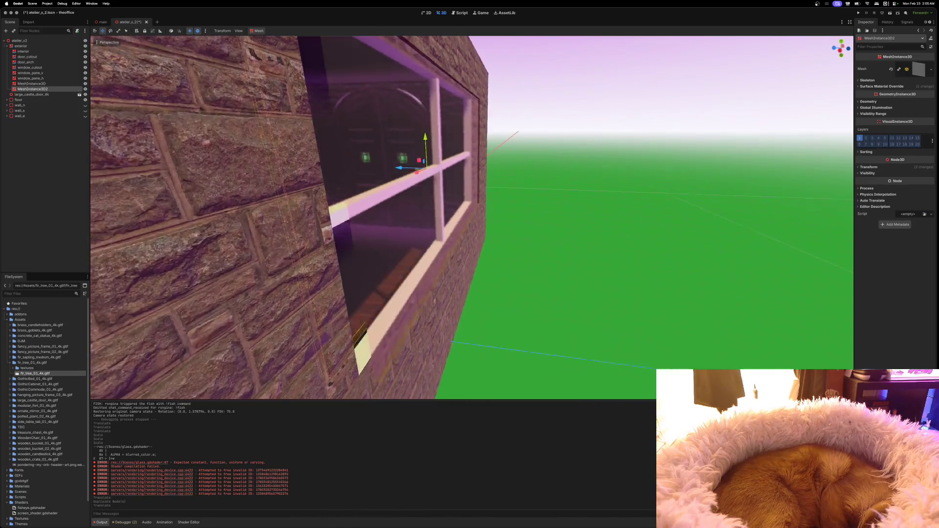
key(w)
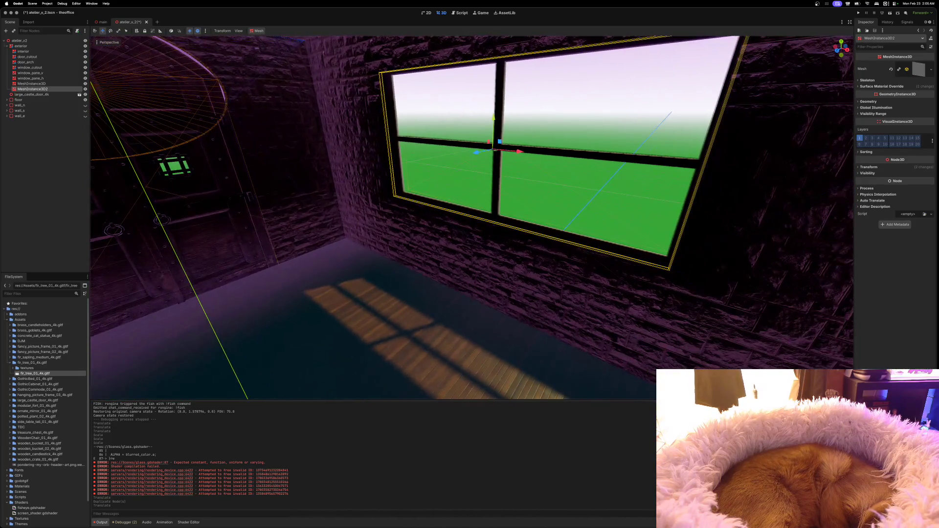
key(w)
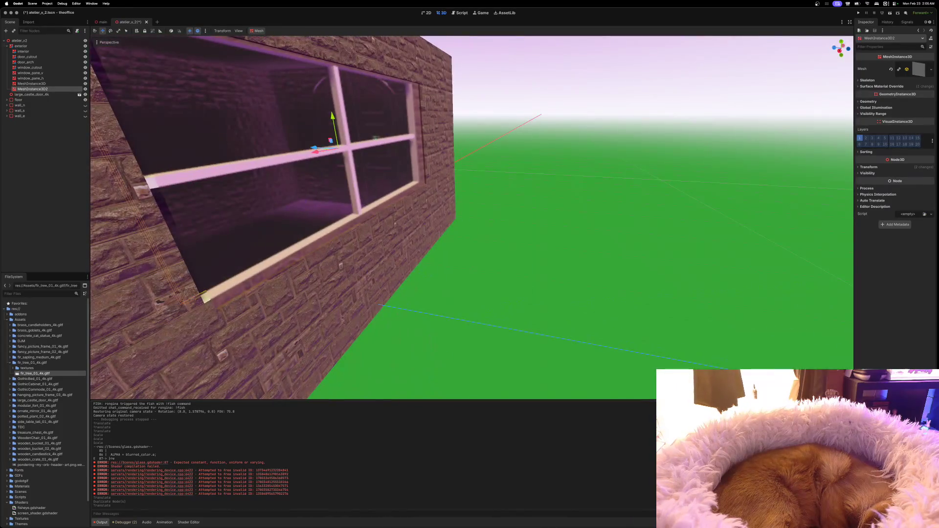
key(w)
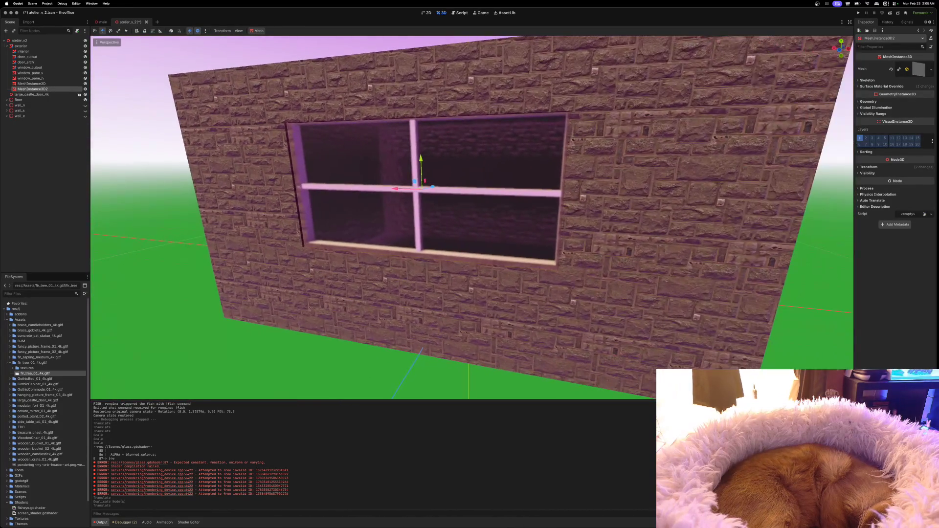
key(w)
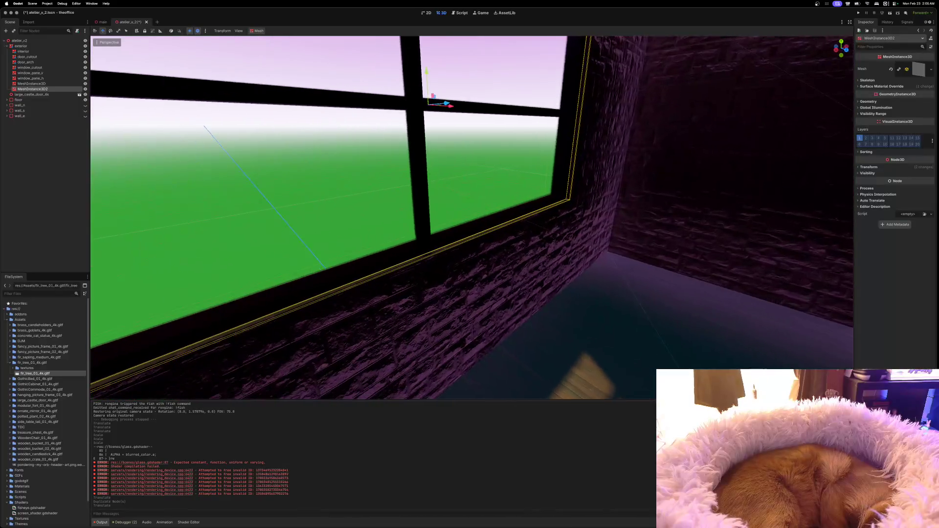
mouse_move(459, 161)
mouse_down()
mouse_move(651, 161)
mouse_move(898, 291)
mouse_move(437, 206)
mouse_up()
drag(439, 205, 438, 205)
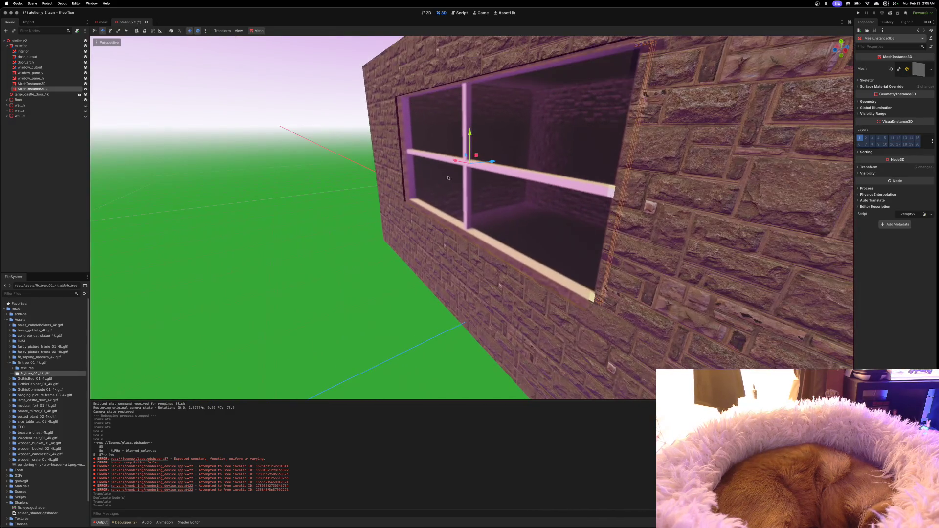
drag(495, 159, 353, 184)
Undo the last glass move, show the Output log, and select MeshInstance3D2.
key(super+z)
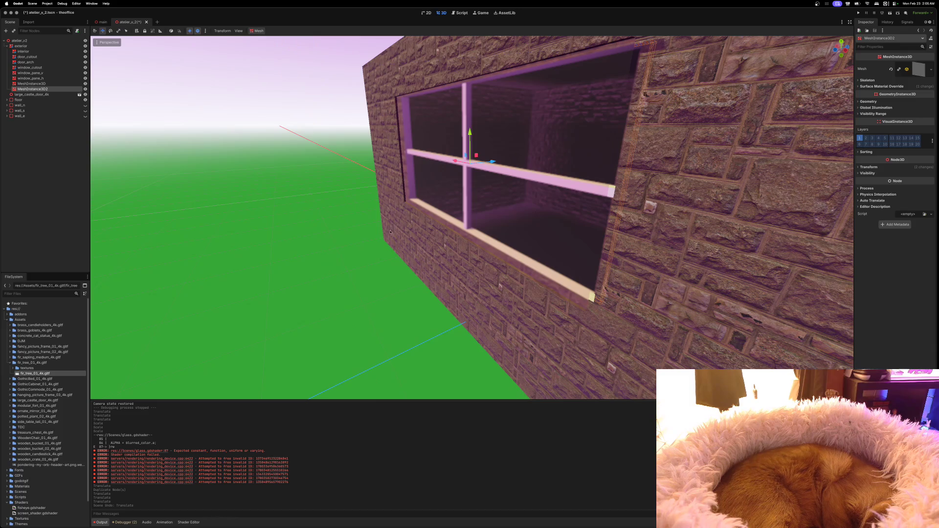
click(450, 210)
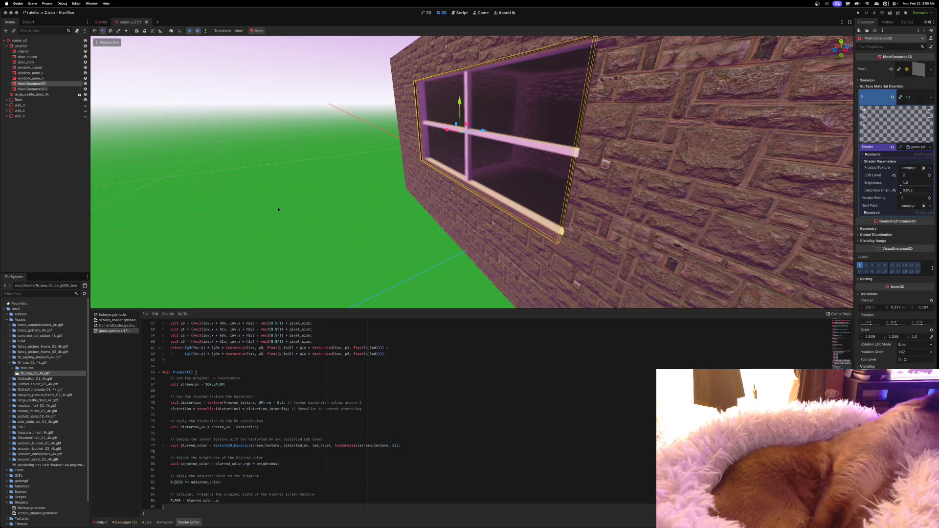
click(101, 522)
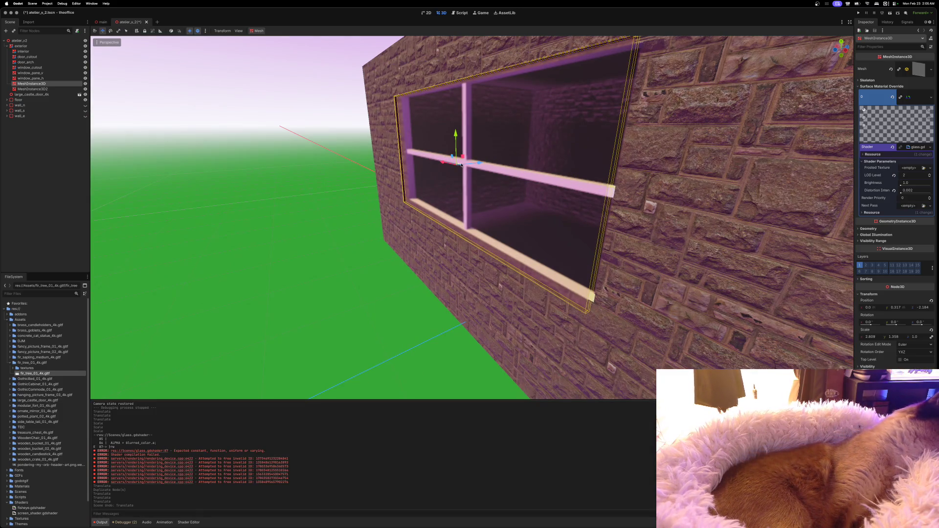
click(47, 90)
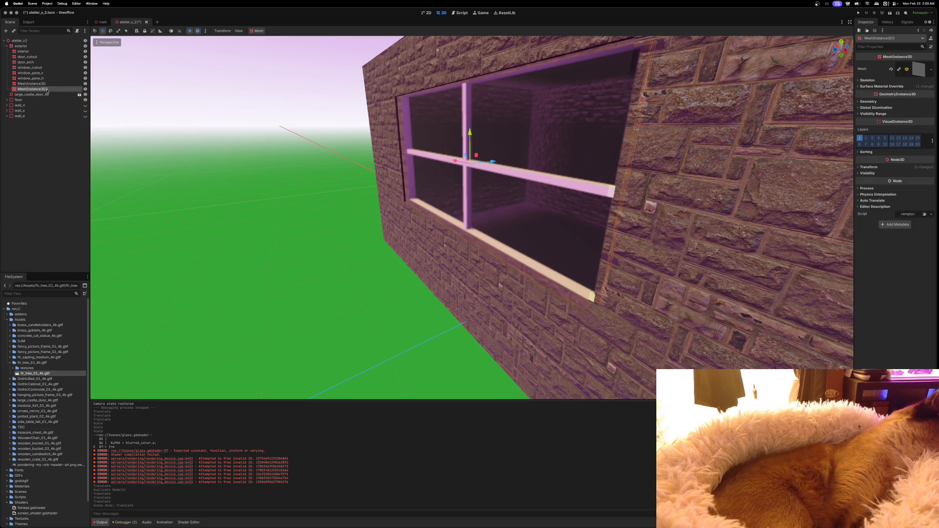
Delete the duplicate MeshInstance3D2 node and reselect the original window glass mesh.
key(Delete)
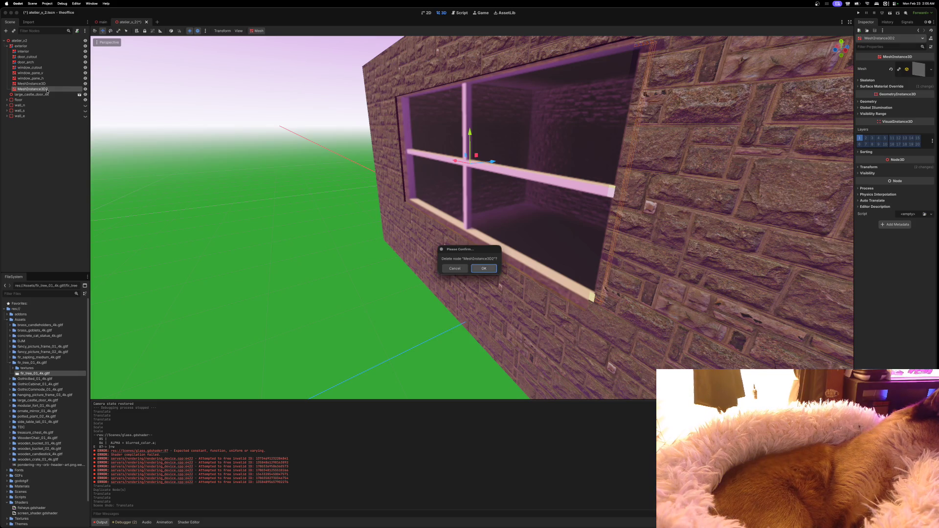
key(Return)
click(40, 85)
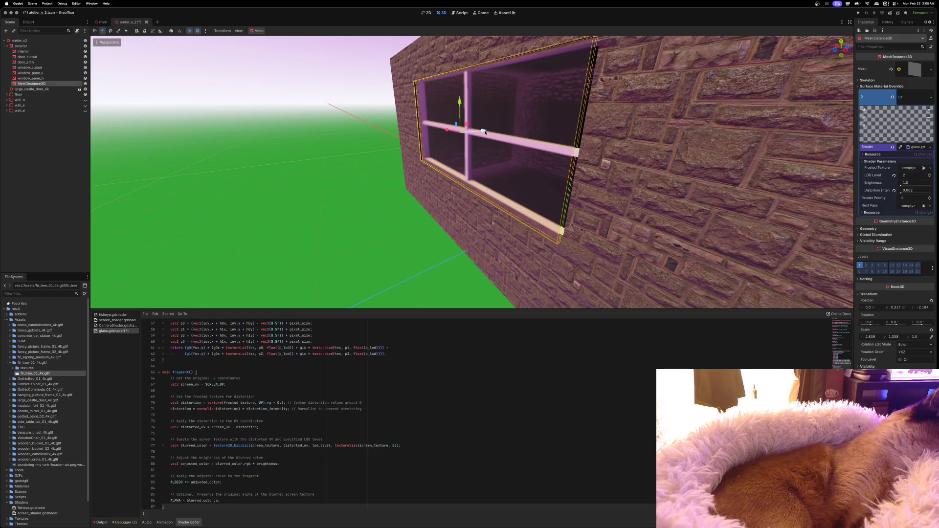
Check and collapse the glass mesh's box size settings, show the output log, and reselect the pane.
click(916, 102)
click(915, 65)
click(921, 71)
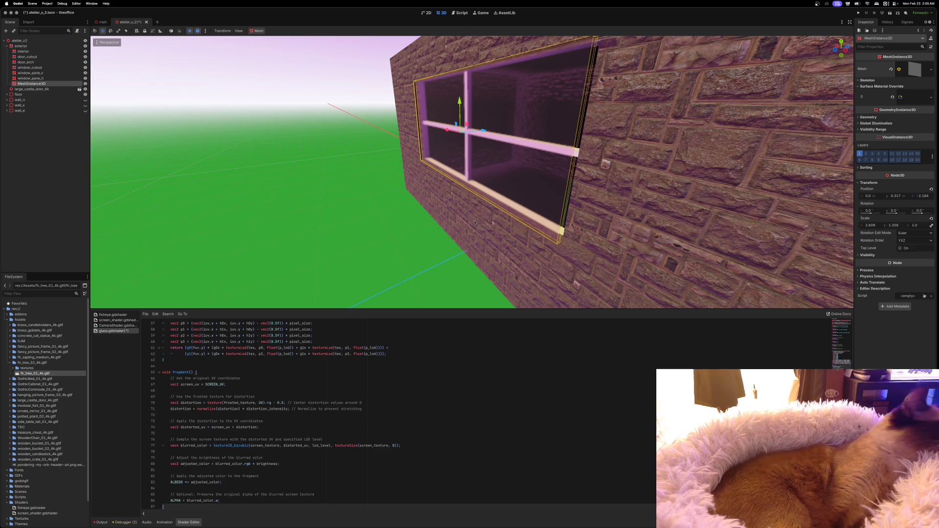
click(514, 150)
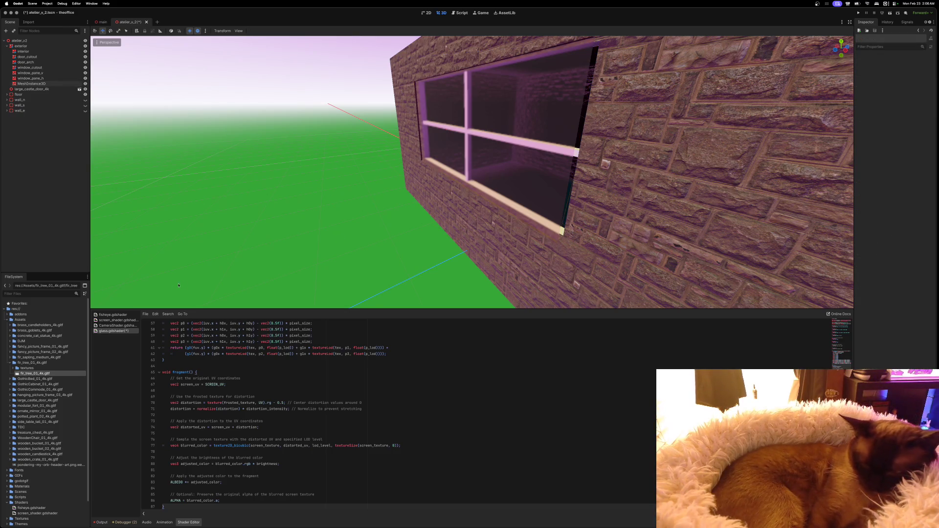
click(102, 523)
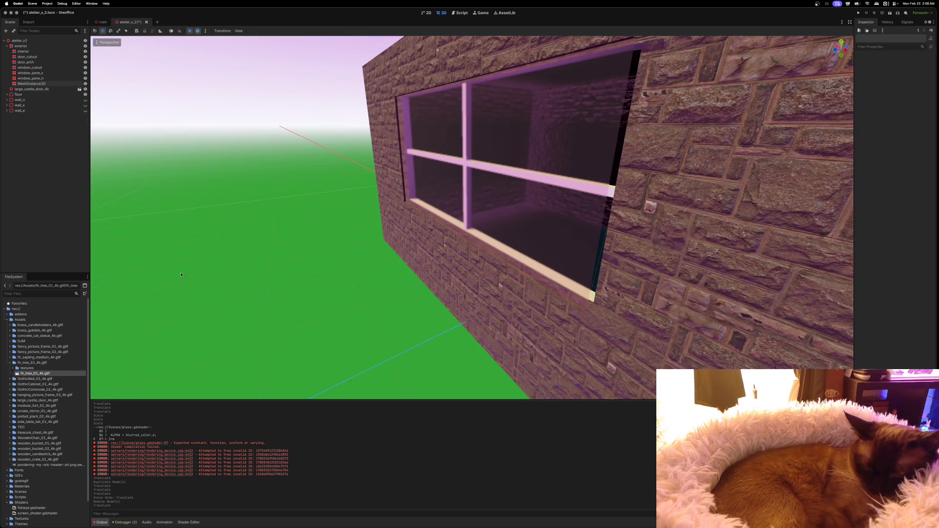
click(542, 112)
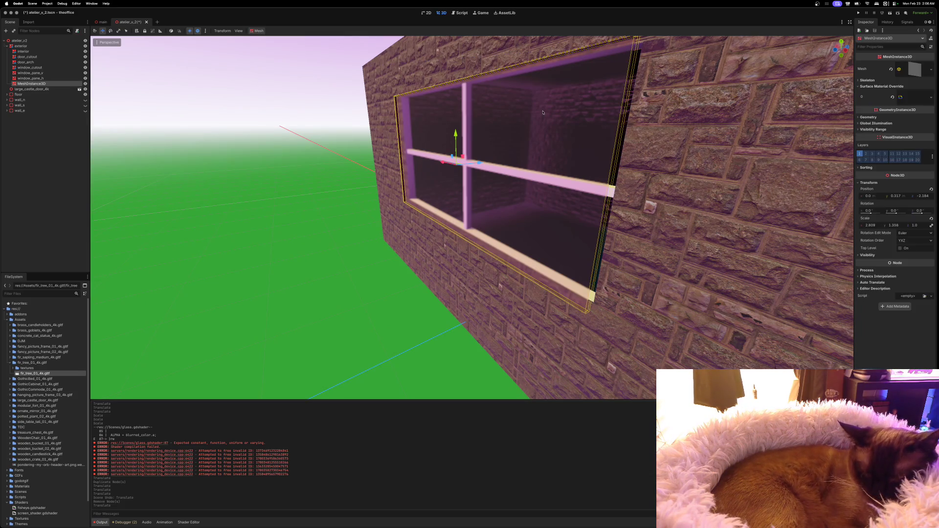
Slide the window glass mesh along Z, from Position z -2.184 to about -2.03.
drag(481, 162, 488, 163)
scroll(488, 163, up, 5)
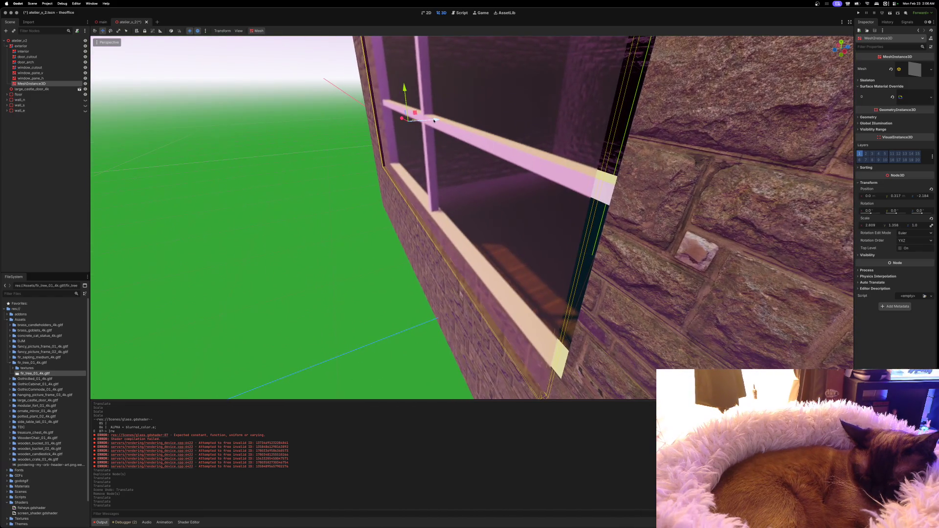
drag(434, 120, 457, 125)
scroll(456, 125, down, 10)
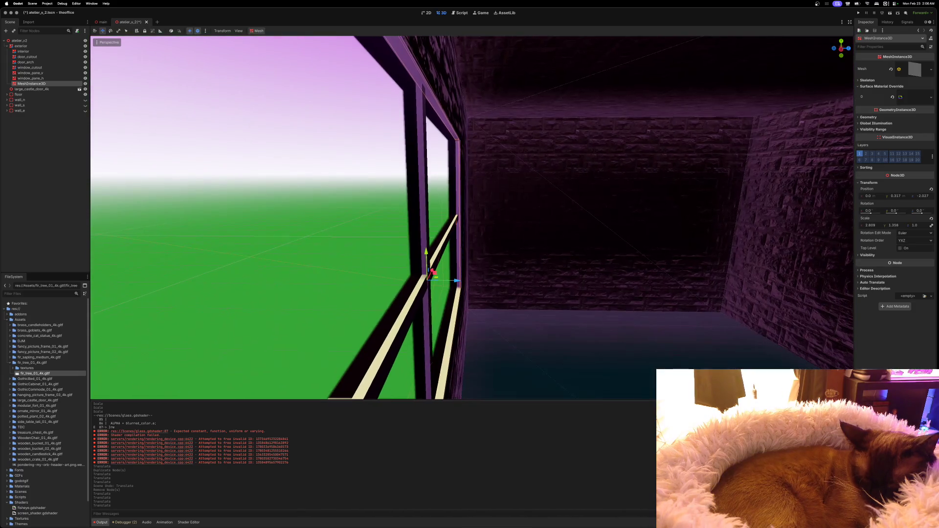
scroll(472, 218, down, 5)
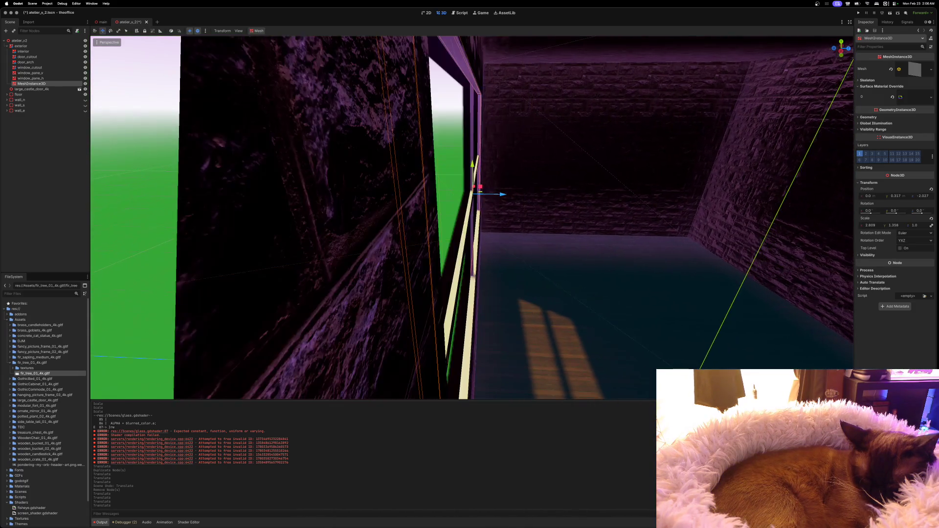
scroll(472, 218, down, 2)
drag(497, 185, 497, 185)
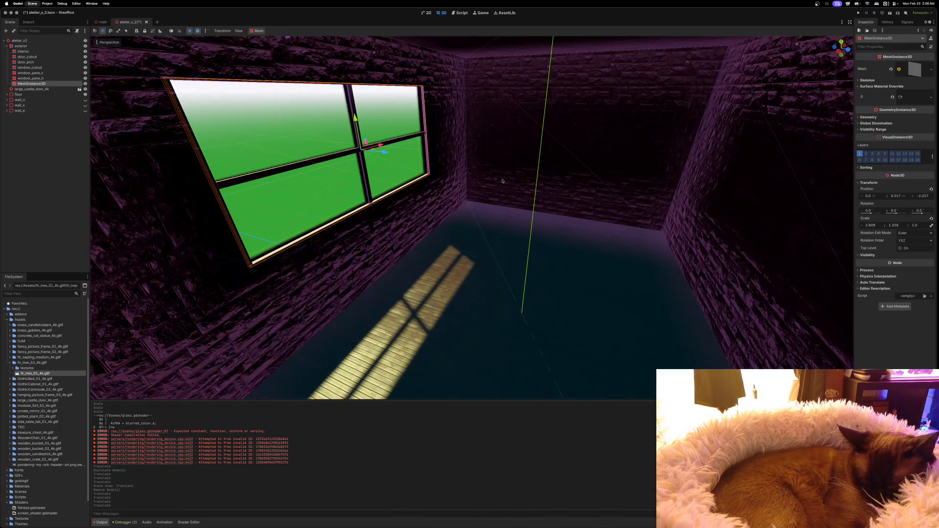
Switch back to main.tscn and frame the selected Fish node in the 3D view.
click(141, 22)
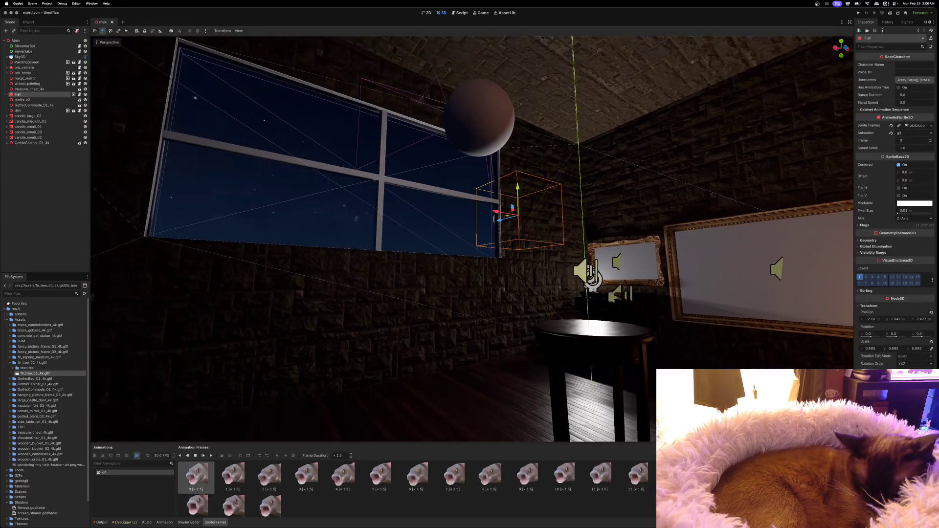
key(f)
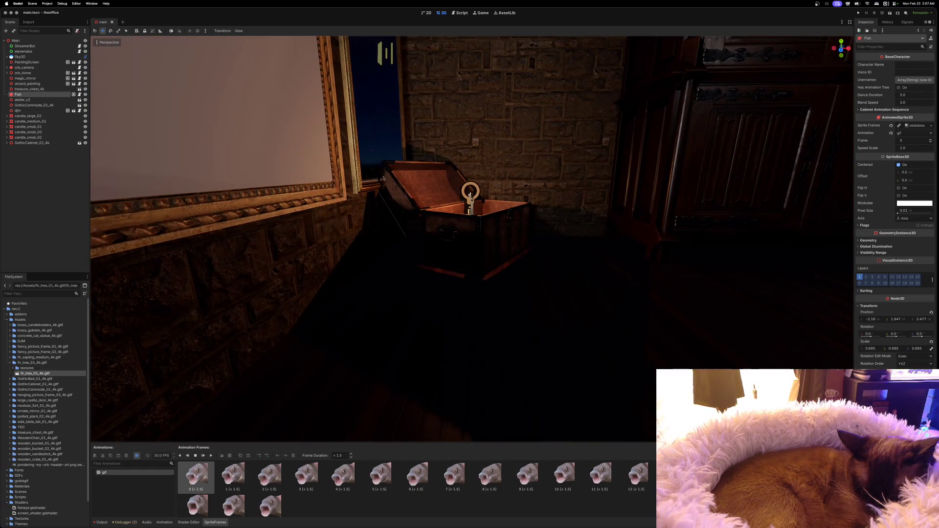
click(462, 237)
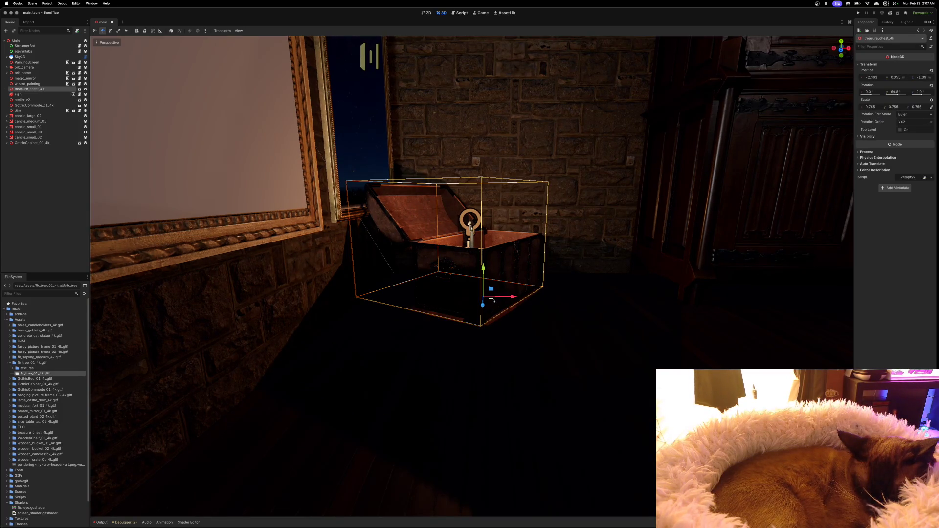
Drag the treasure chest a little to the right along the wall.
drag(493, 300, 513, 306)
scroll(513, 307, up, 5)
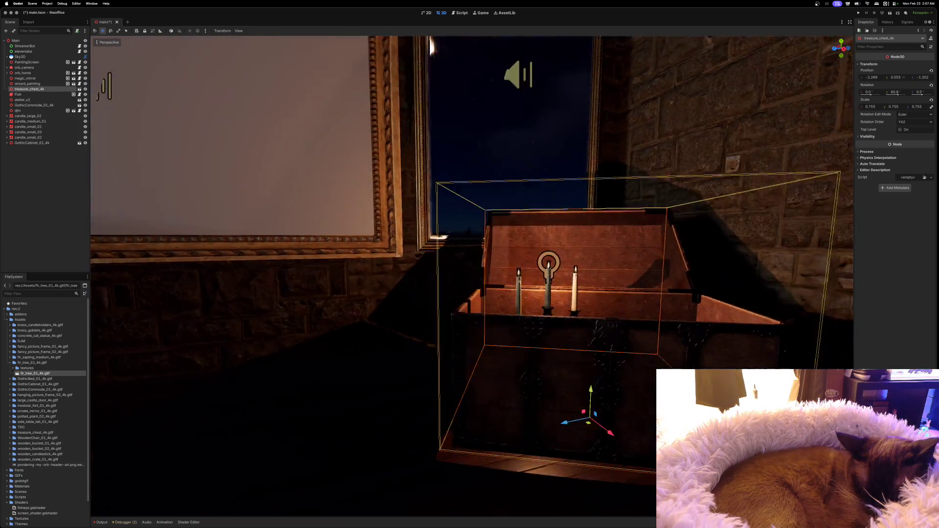
scroll(512, 307, down, 10)
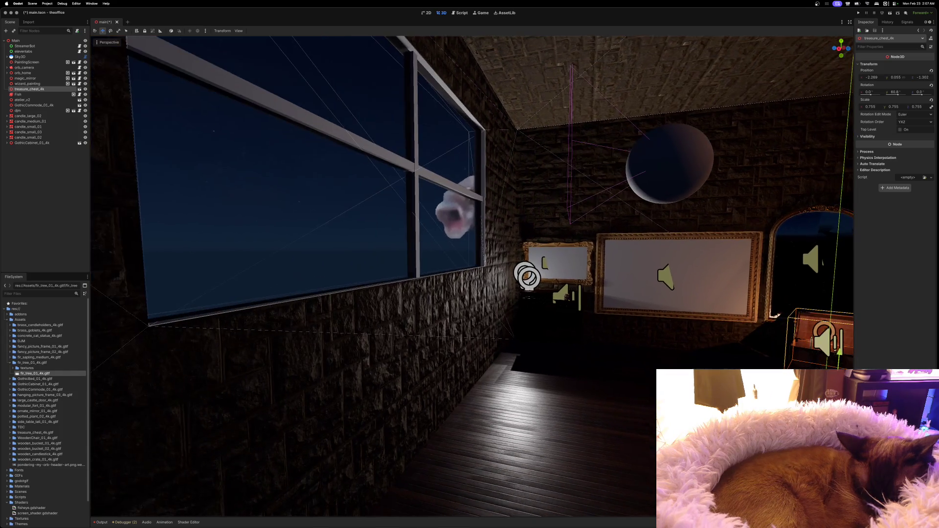
Try moving the Fish toward the window centre, then undo to keep it peeking at the edge.
click(17, 94)
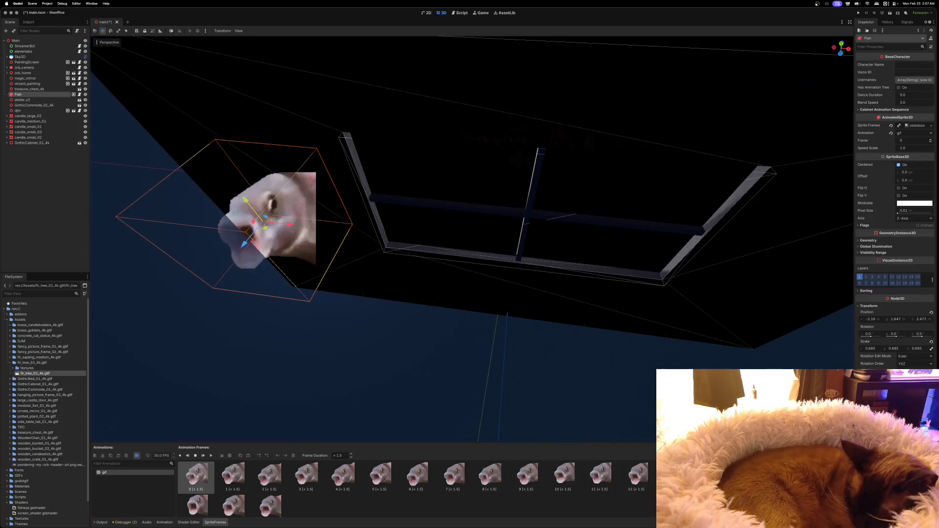
mouse_move(267, 229)
mouse_down()
mouse_move(445, 168)
mouse_move(455, 175)
mouse_up()
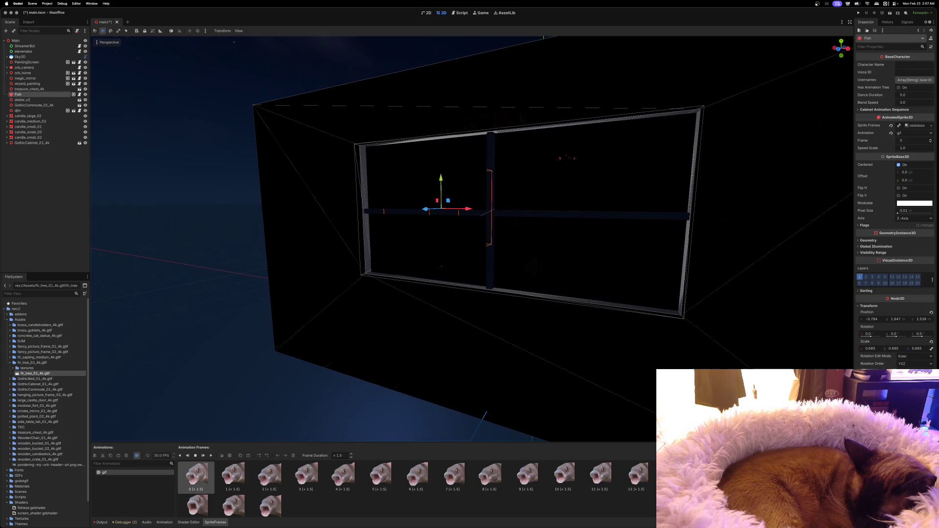
key(super+z)
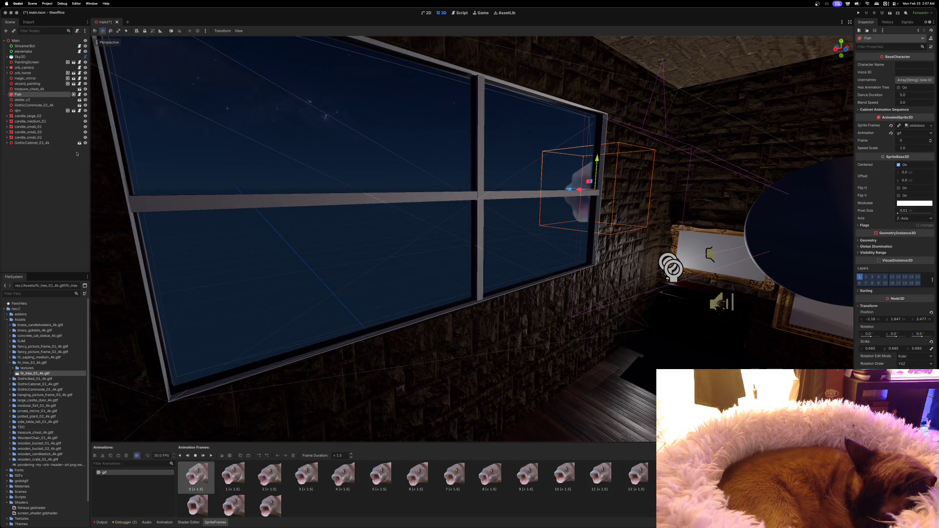
Open the atelier_v2 scene in the editor and orbit to face the window wall.
click(22, 100)
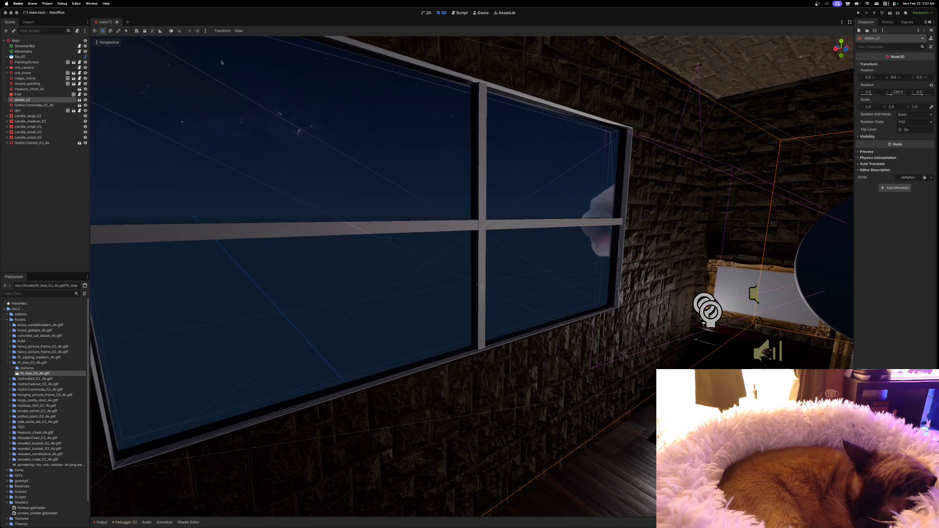
click(79, 99)
mouse_move(308, 195)
mouse_down()
mouse_move(447, 193)
mouse_move(436, 193)
mouse_up()
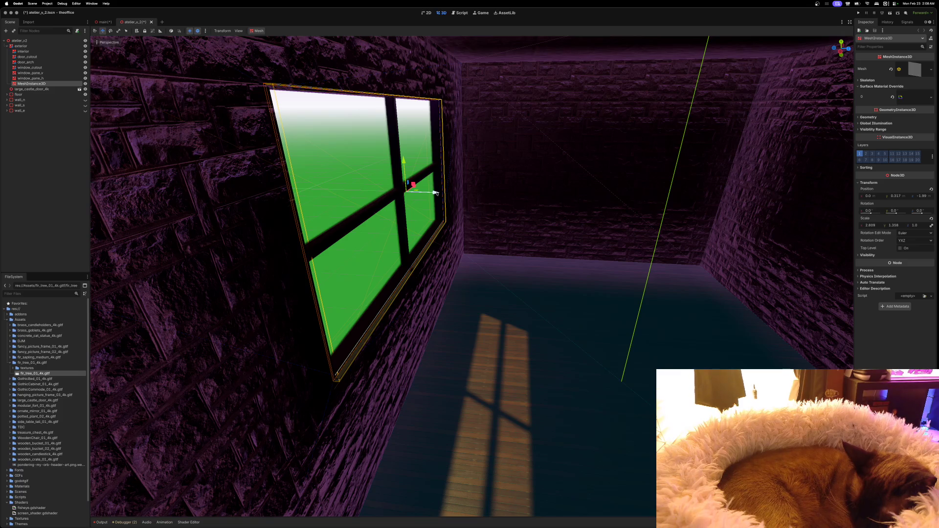
Copy the Fish node from main and paste it under the atelier_v2 root node.
click(101, 22)
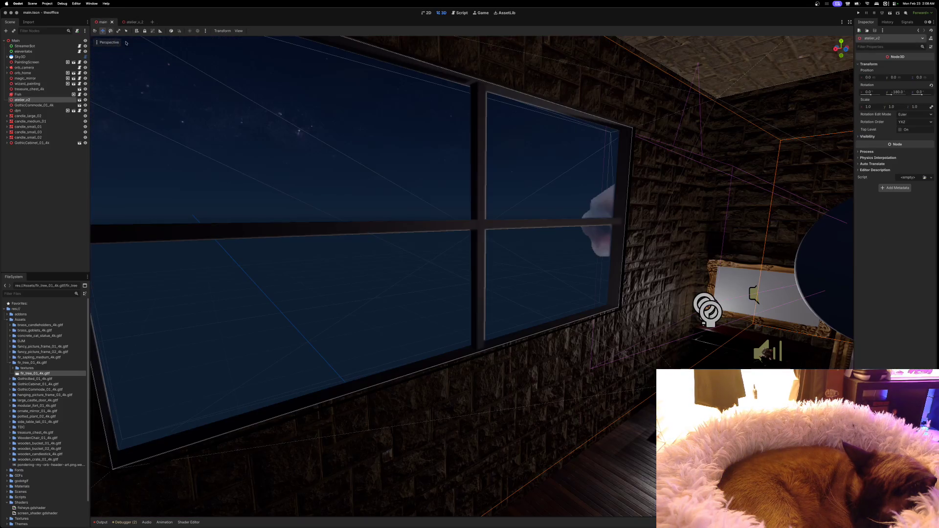
scroll(348, 181, right, 10)
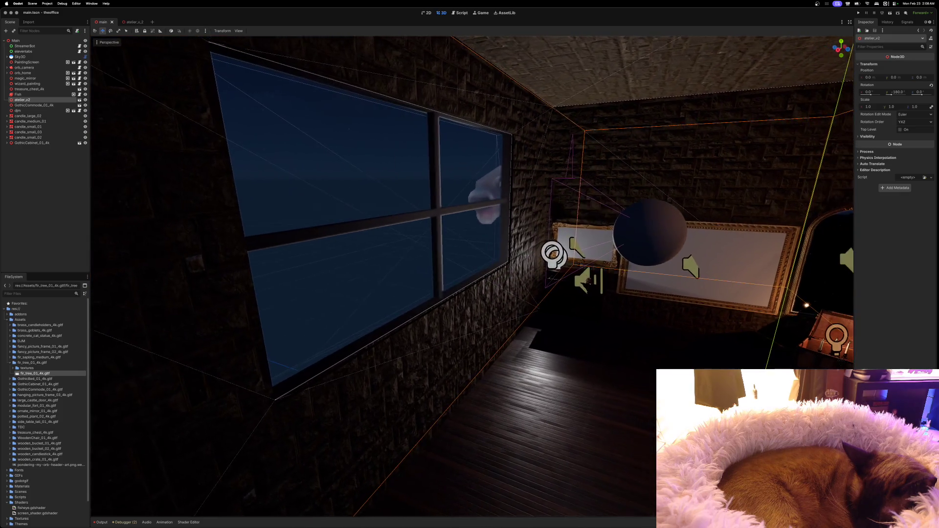
scroll(472, 277, up, 8)
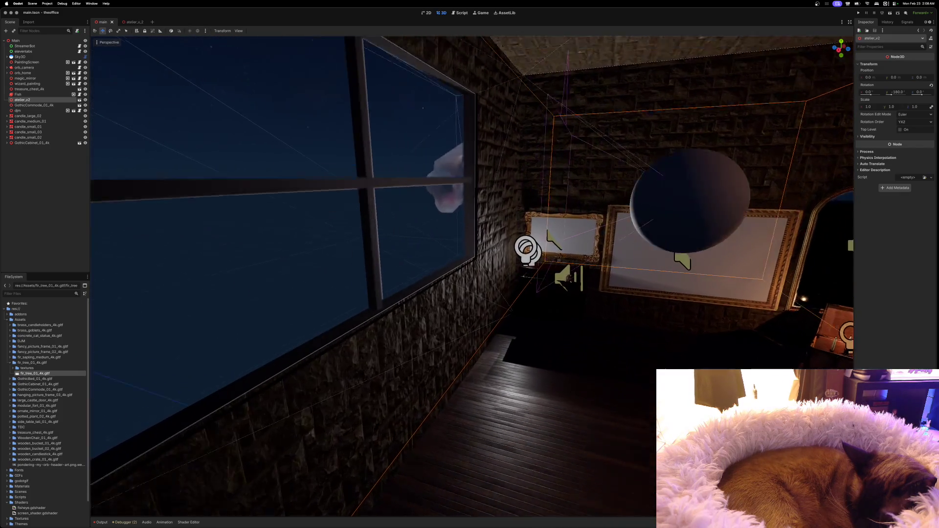
scroll(472, 276, left, 3)
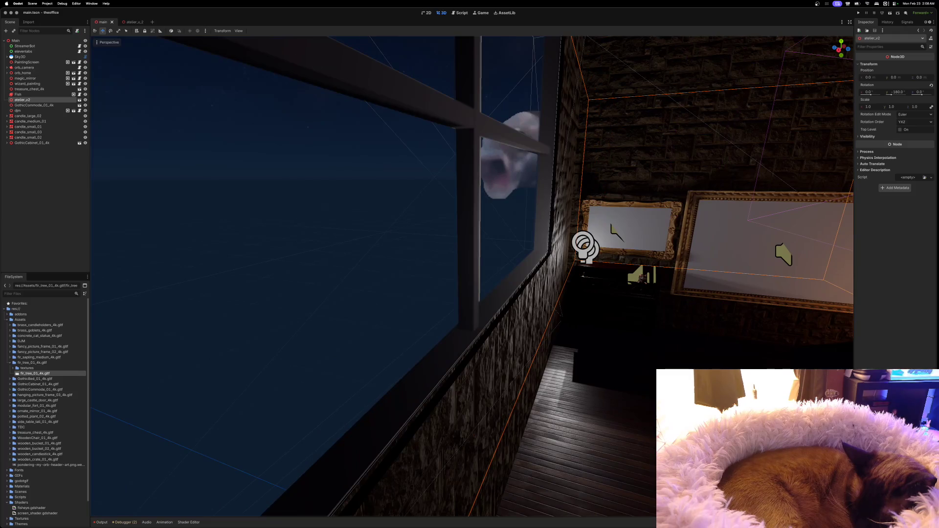
scroll(472, 276, right, 3)
scroll(472, 276, left, 3)
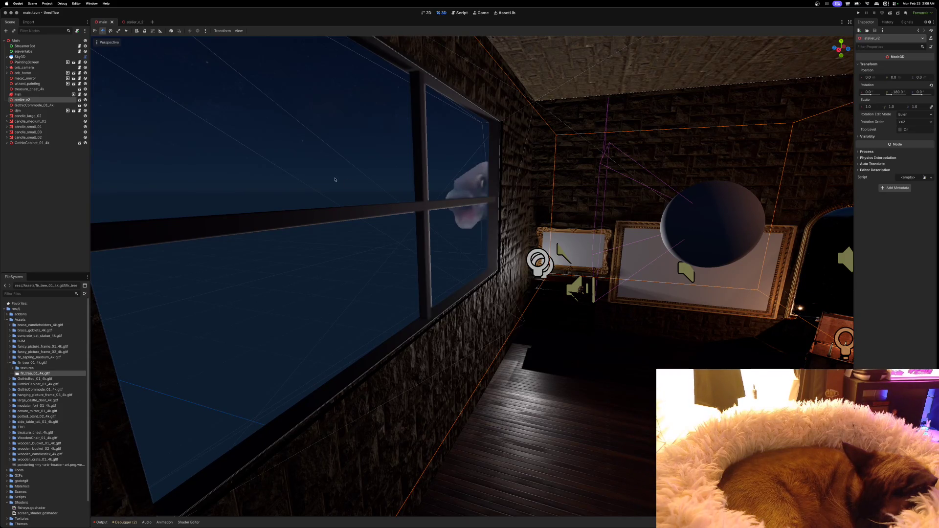
right_click(31, 95)
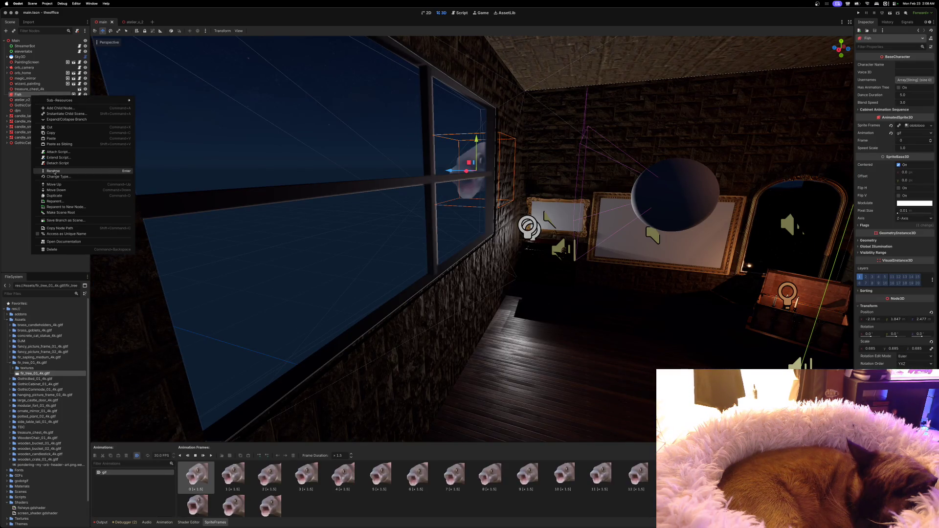
click(54, 134)
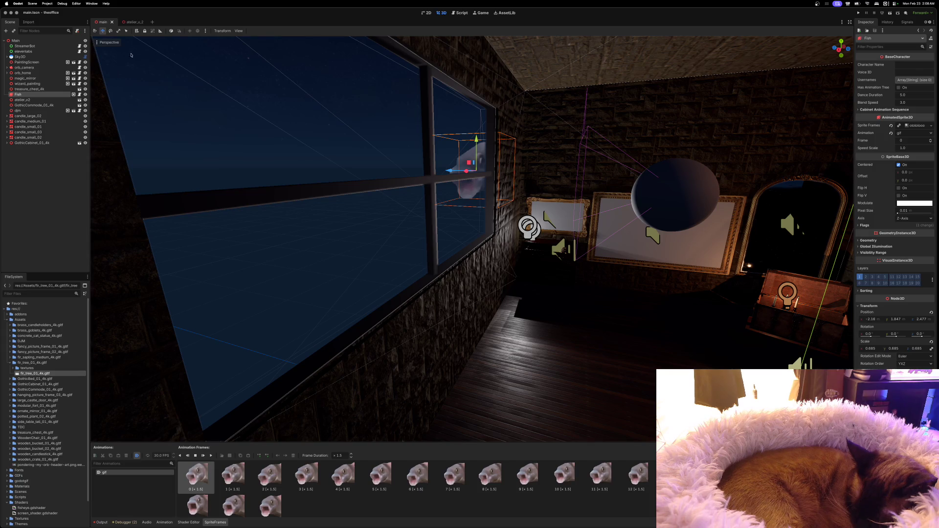
click(131, 23)
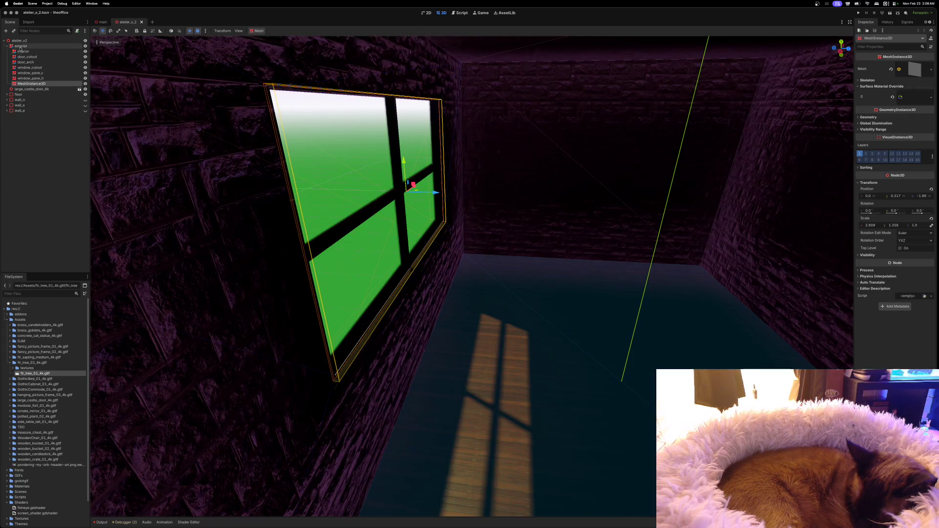
click(9, 46)
right_click(19, 41)
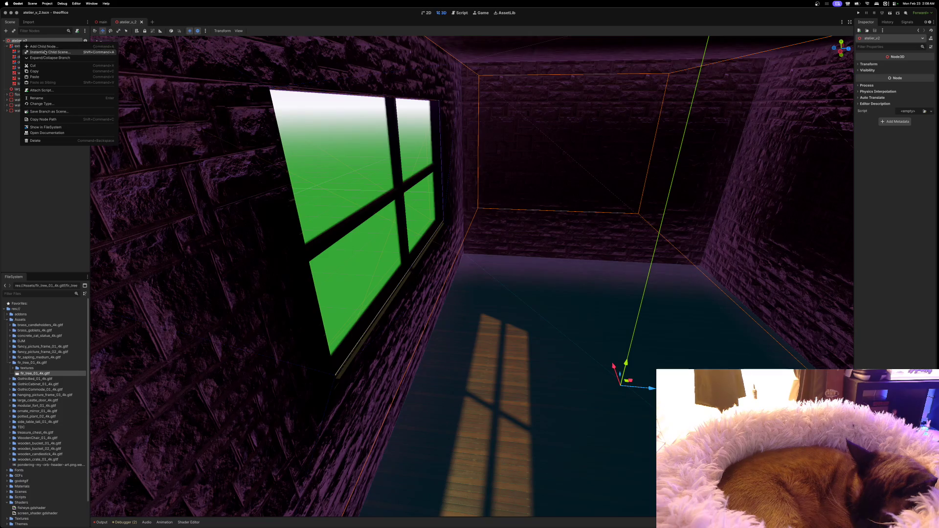
click(39, 77)
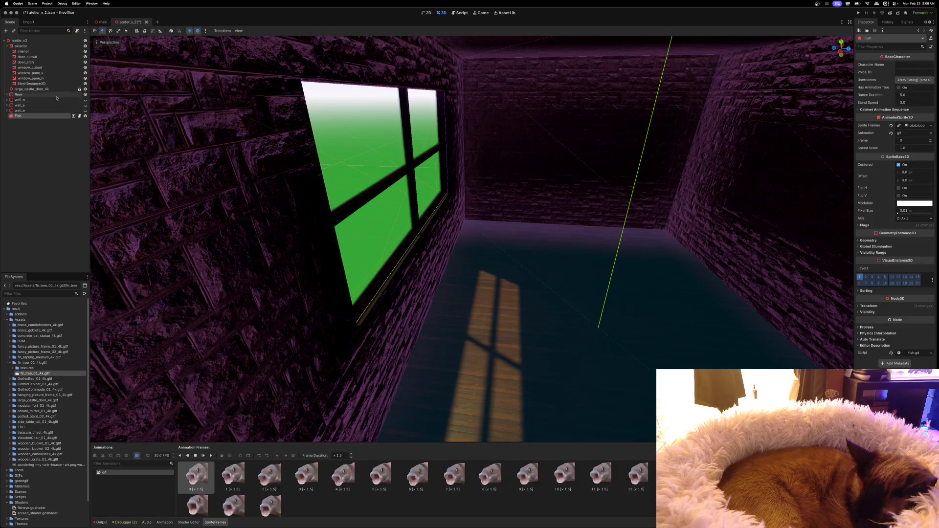
Move the pasted Fish outside the window, just beyond the glass.
scroll(384, 201, left, 10)
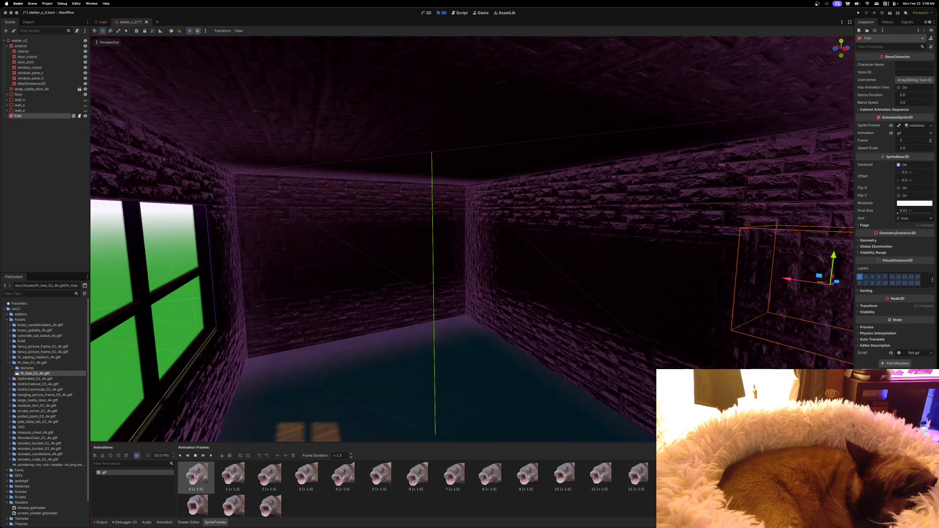
scroll(360, 202, left, 10)
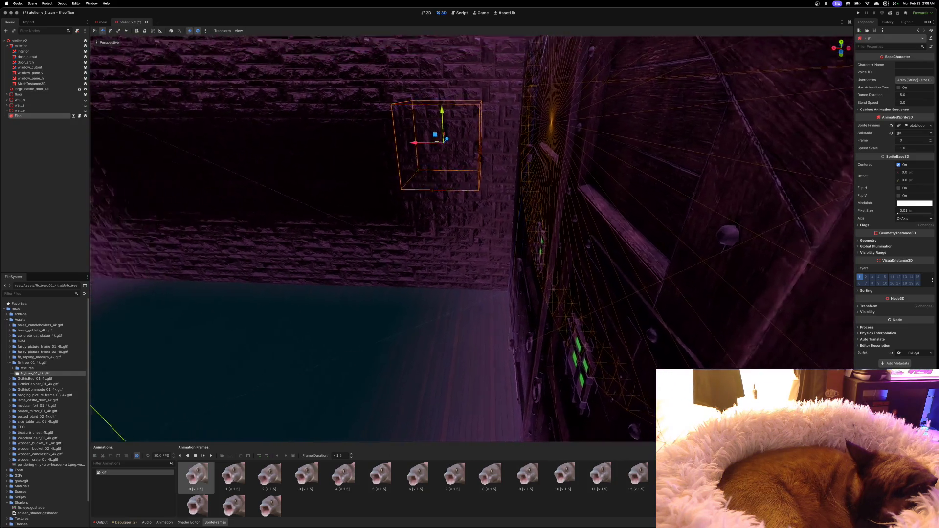
scroll(466, 188, left, 10)
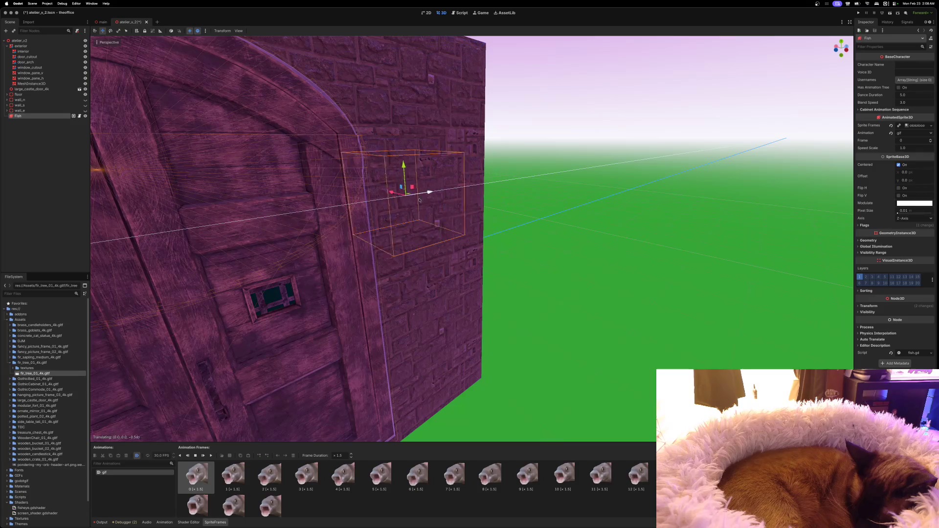
scroll(466, 189, up, 5)
scroll(471, 240, down, 10)
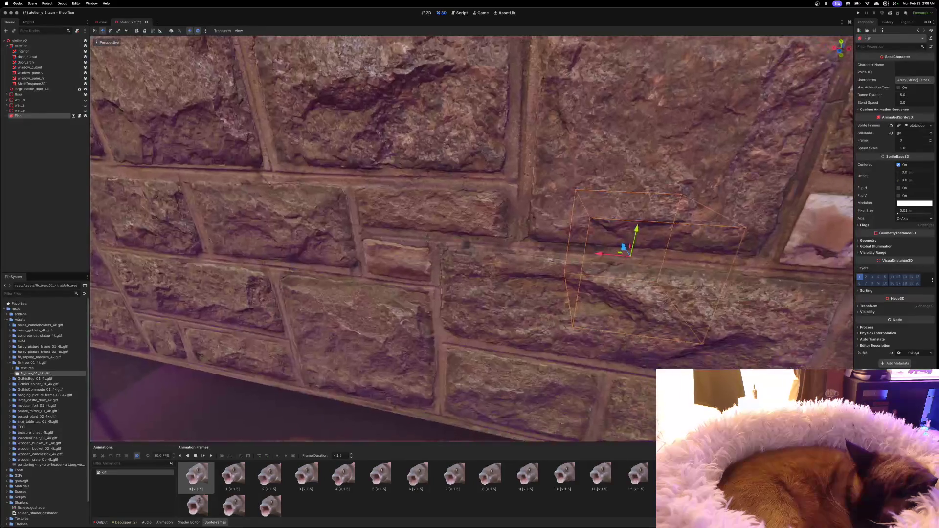
scroll(471, 239, up, 5)
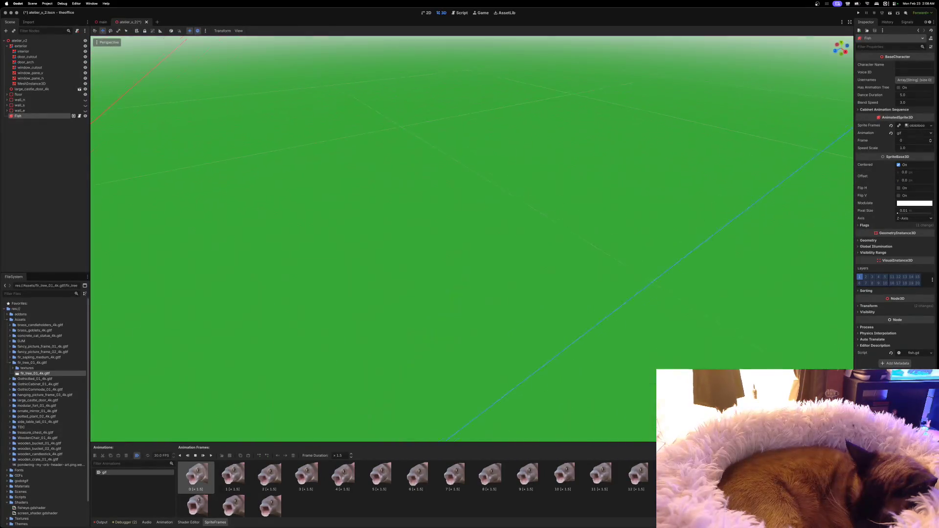
key(w)
key(w)
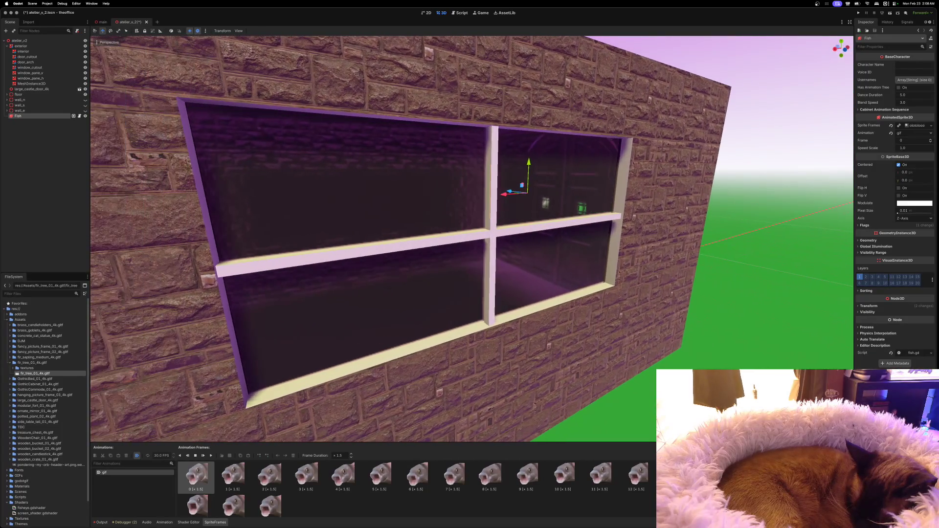
key(w)
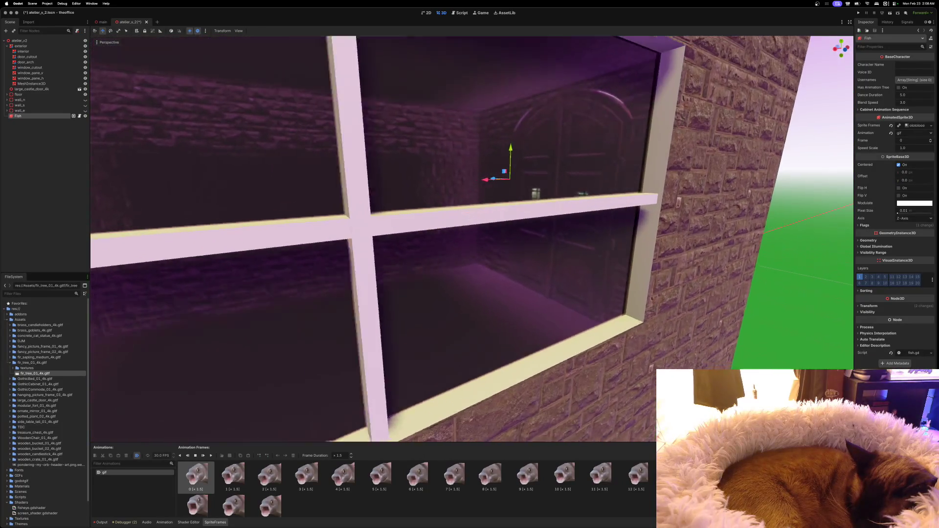
key(w)
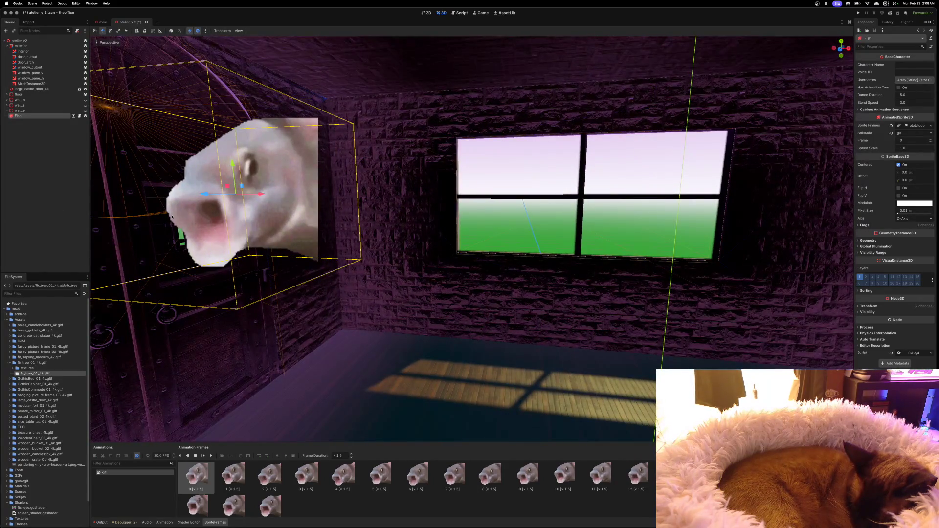
key(s)
mouse_move(272, 202)
mouse_down()
mouse_move(502, 221)
mouse_move(478, 198)
mouse_move(468, 216)
mouse_up()
key(f)
scroll(489, 215, left, 5)
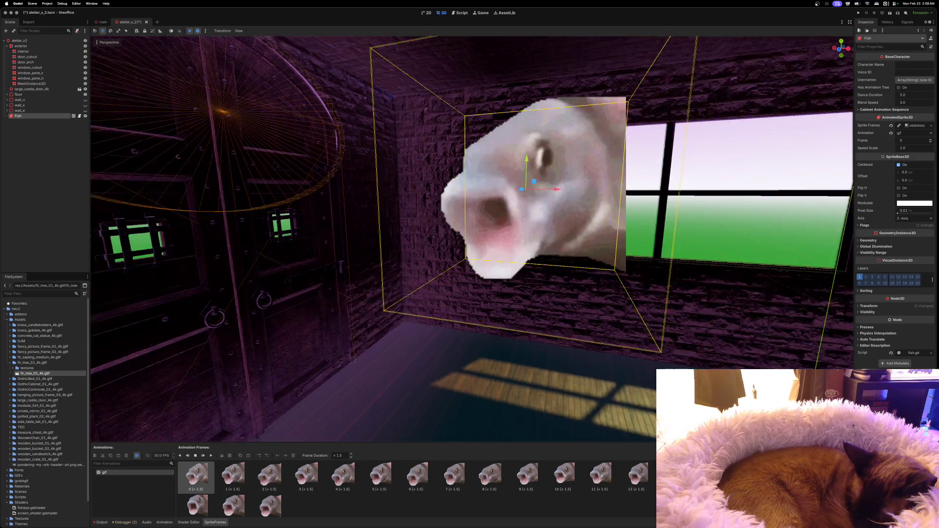
scroll(447, 189, left, 10)
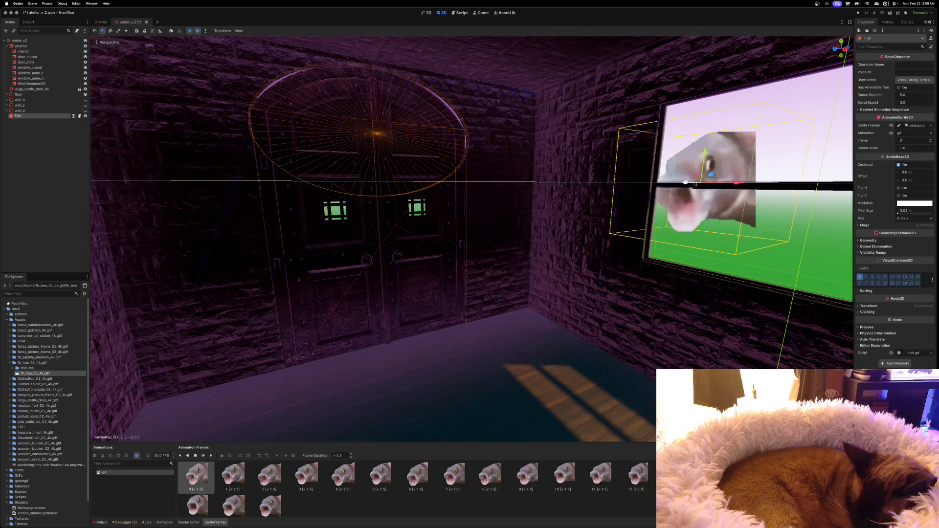
scroll(472, 239, right, 10)
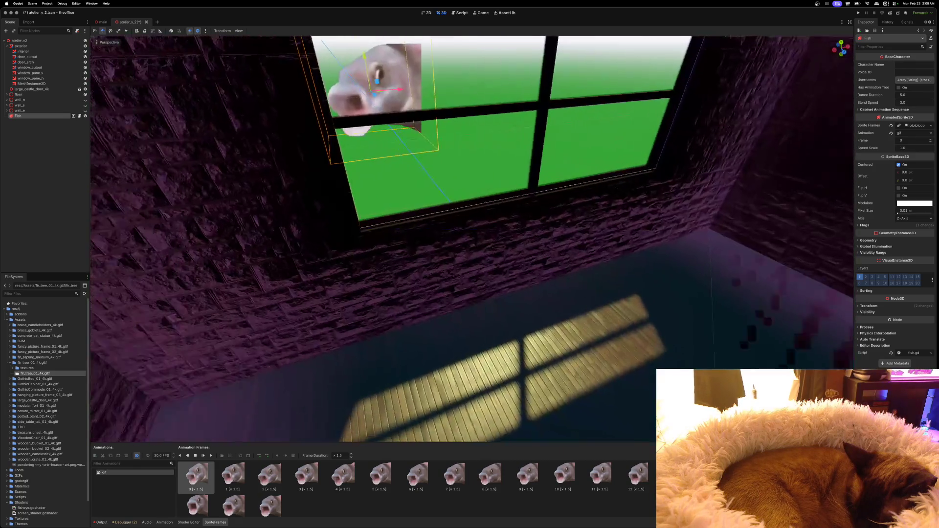
scroll(681, 184, right, 10)
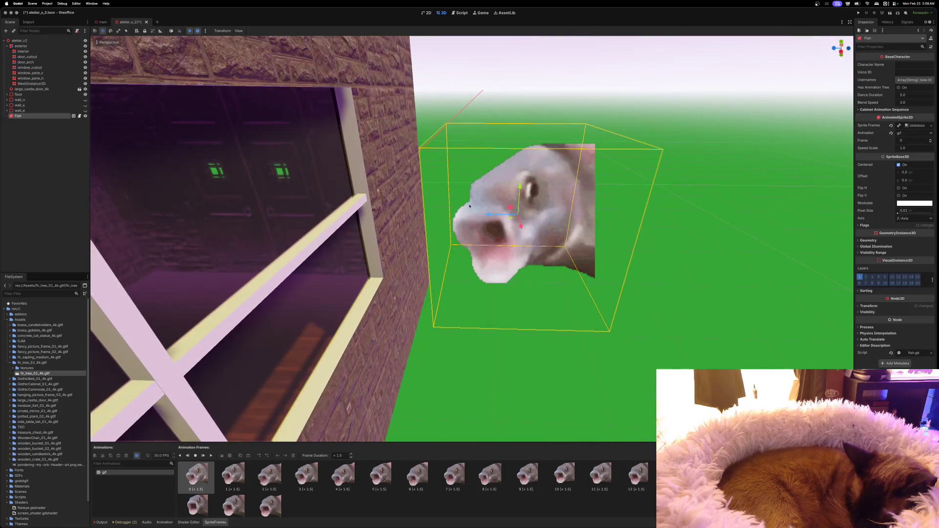
scroll(484, 213, right, 10)
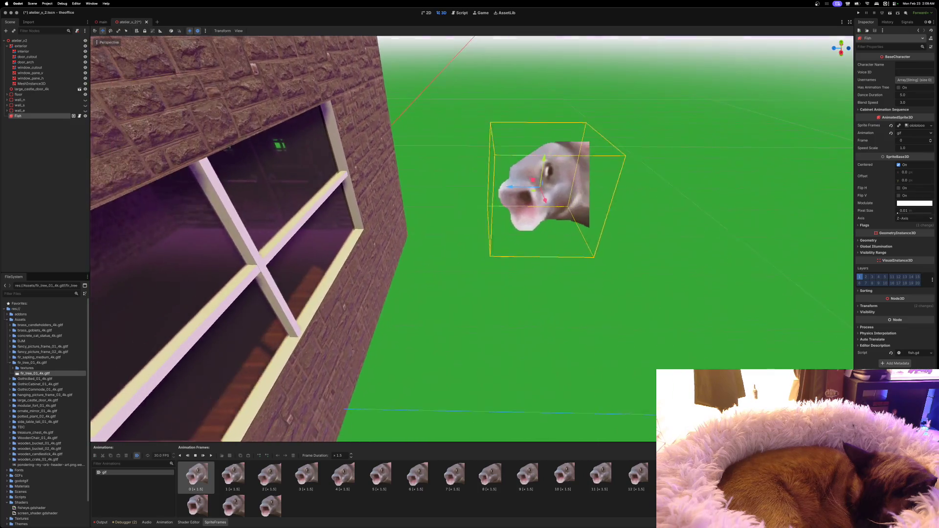
key(ctrl+z)
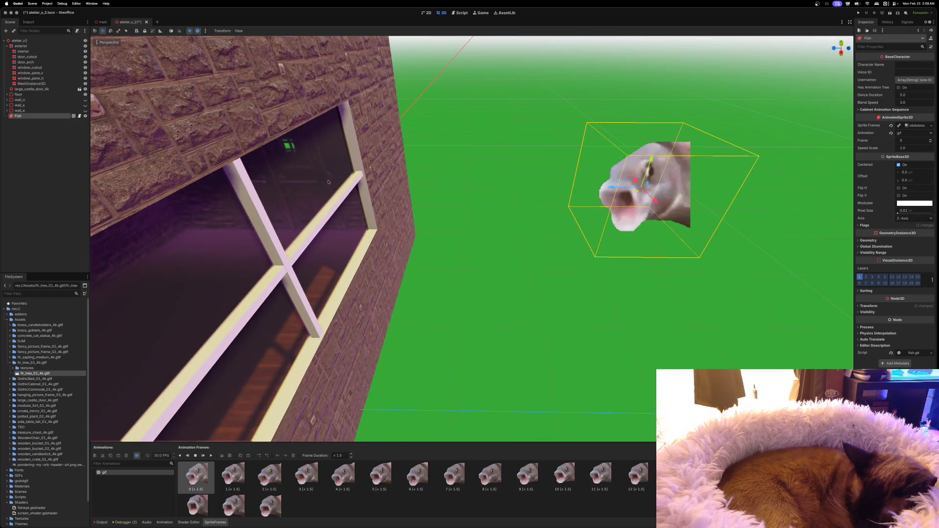
Push the window mesh outward along its depth toward the fish, then undo the move.
scroll(329, 183, right, 3)
click(337, 213)
drag(208, 311, 537, 315)
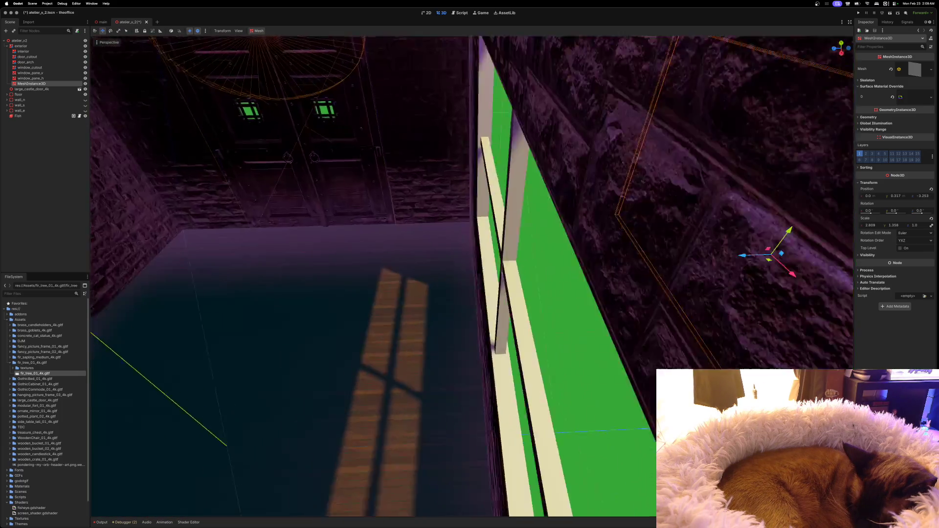
scroll(472, 277, down, 5)
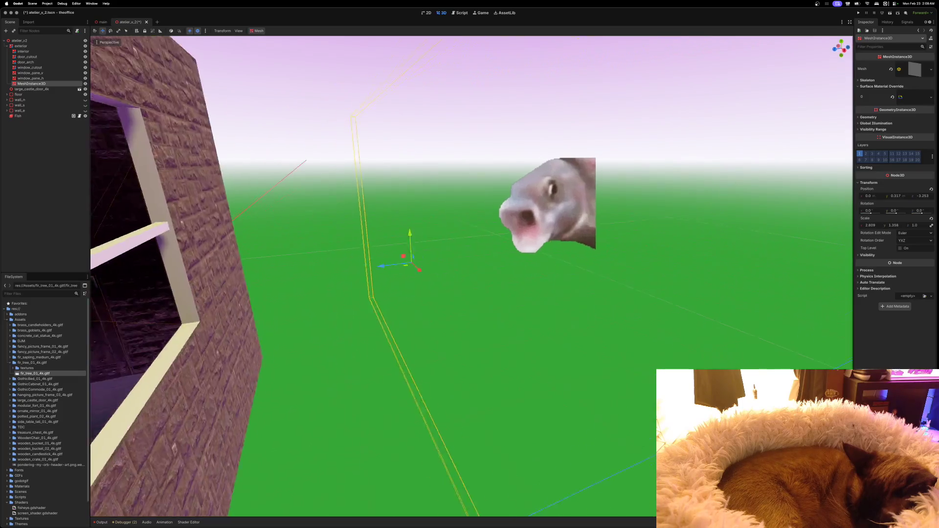
scroll(472, 276, down, 8)
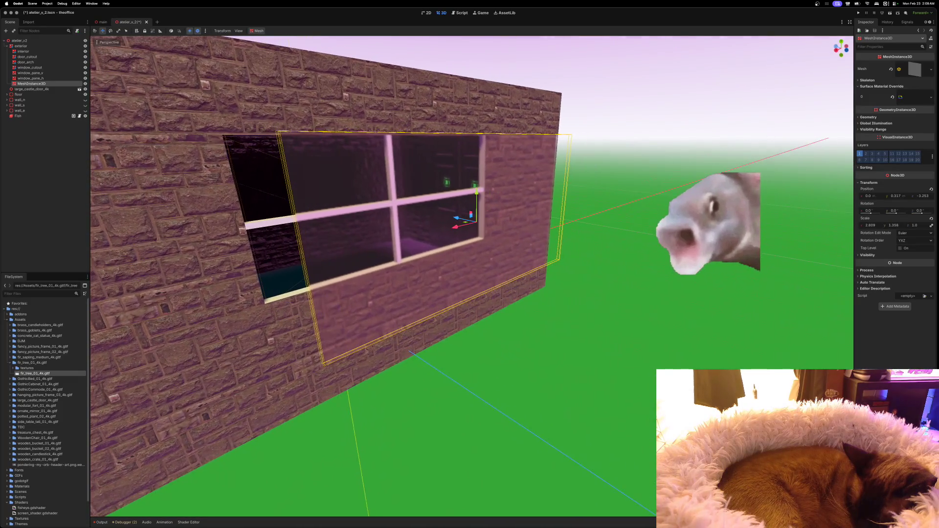
drag(460, 227, 557, 296)
scroll(553, 294, down, 6)
scroll(553, 295, up, 8)
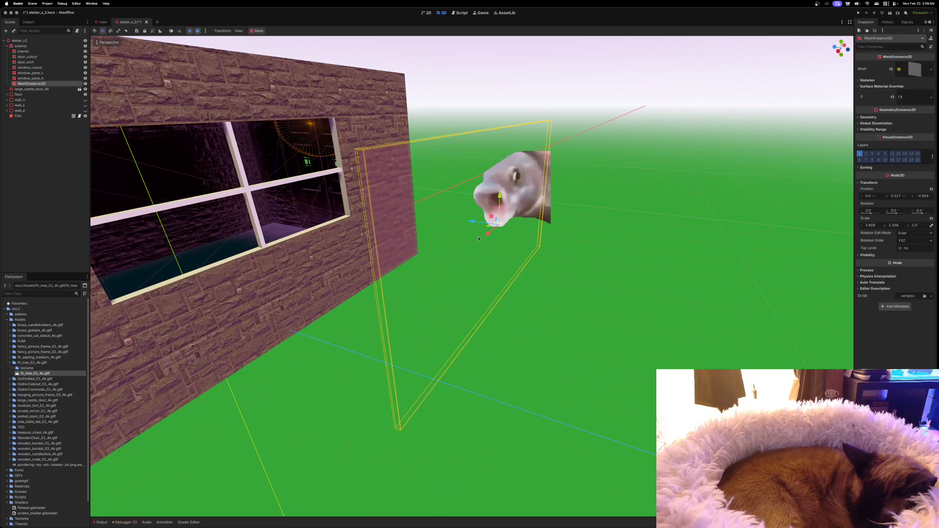
mouse_move(472, 222)
mouse_down()
mouse_move(504, 237)
mouse_move(381, 181)
mouse_move(303, 165)
mouse_up()
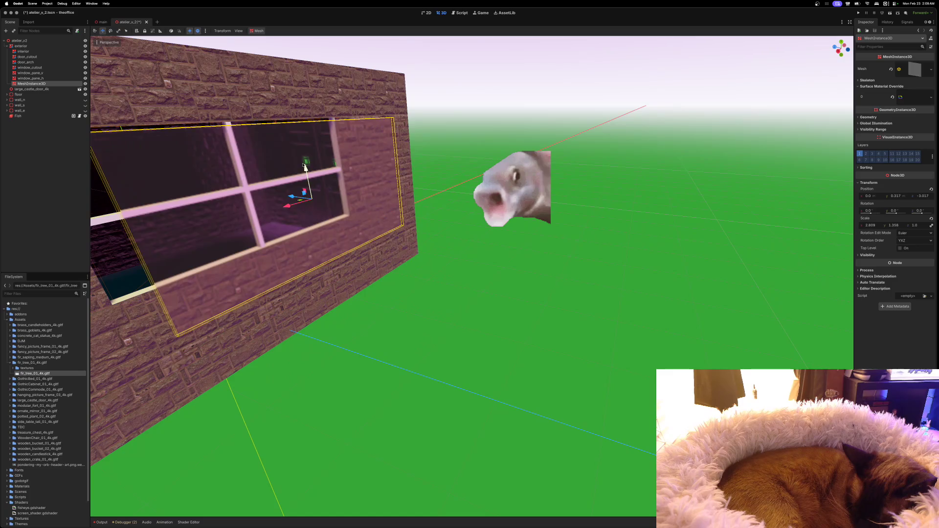
key(super+z)
key(super+z)
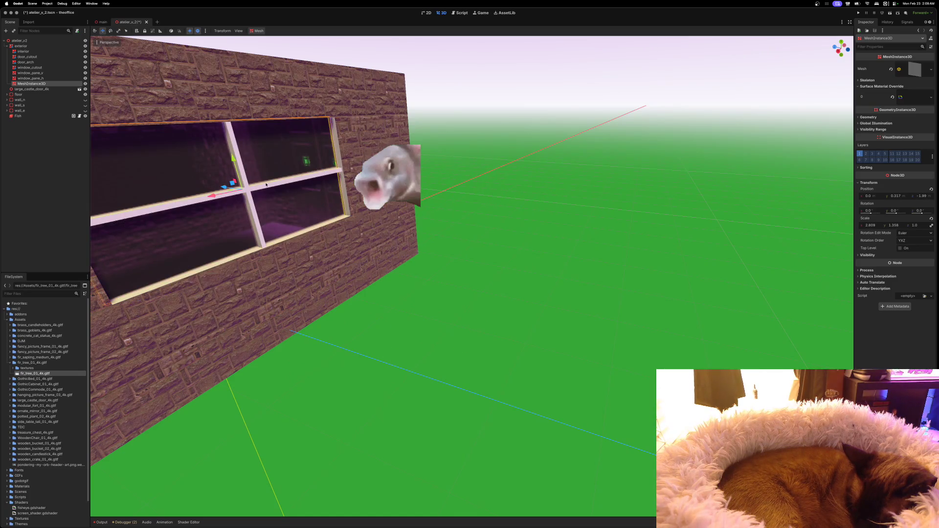
Save the atelier_v_2 scene and return to the main scene.
key(w)
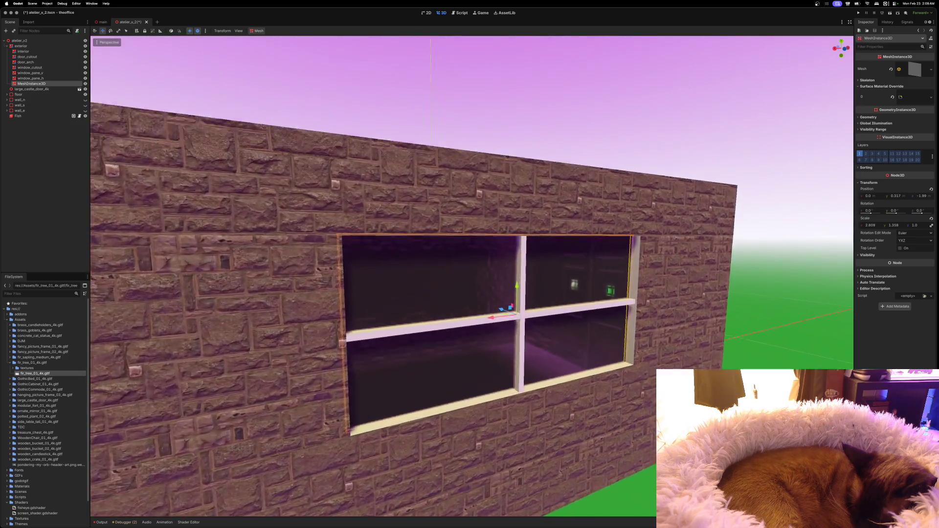
key(s)
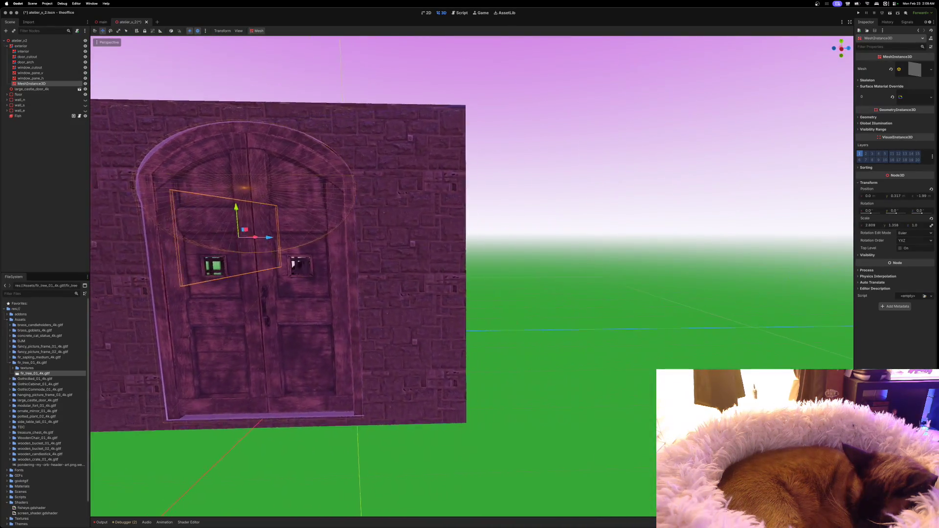
key(super+s)
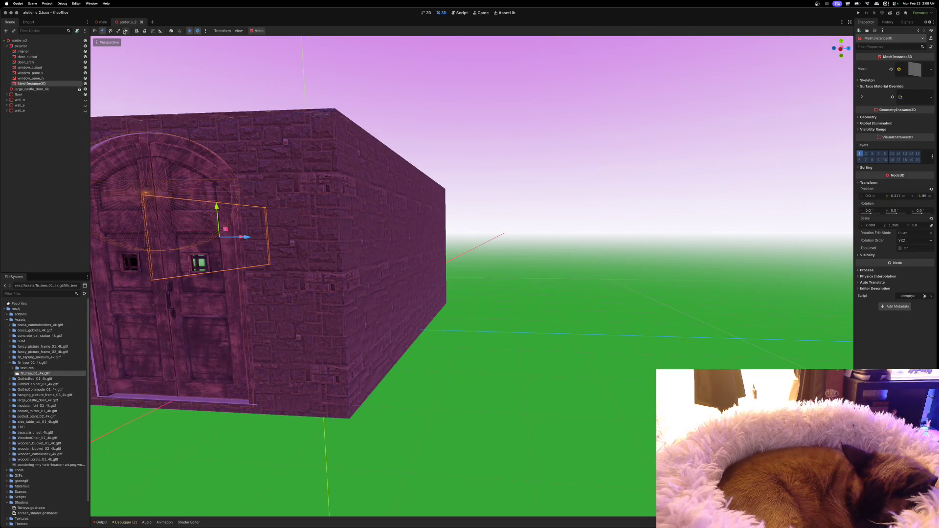
click(102, 22)
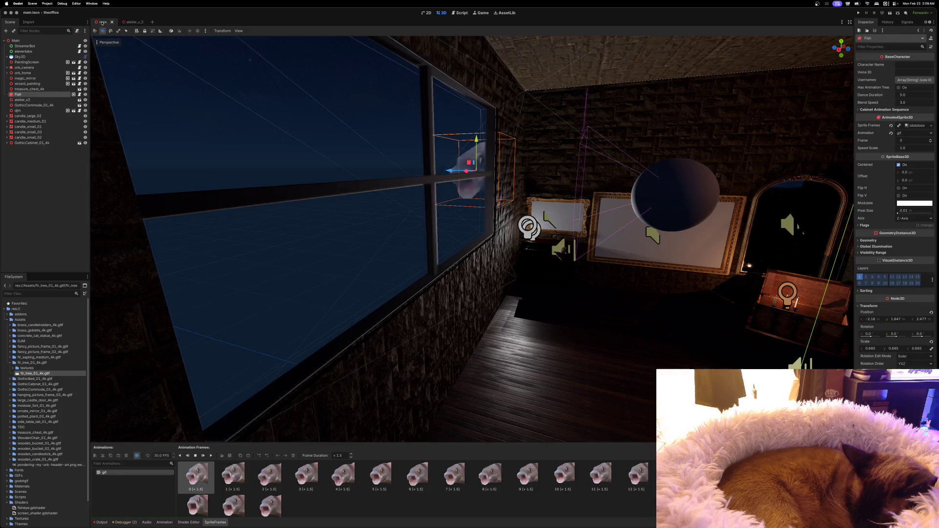
key(d)
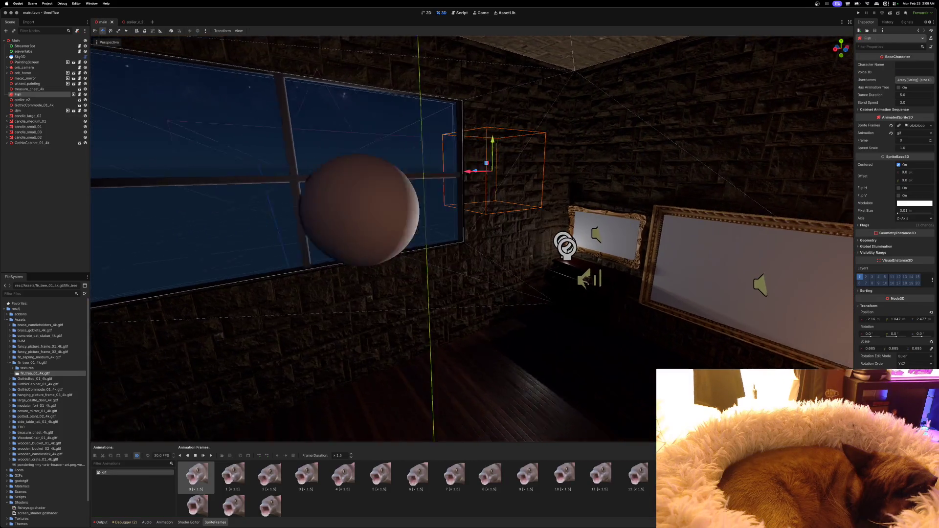
key(s)
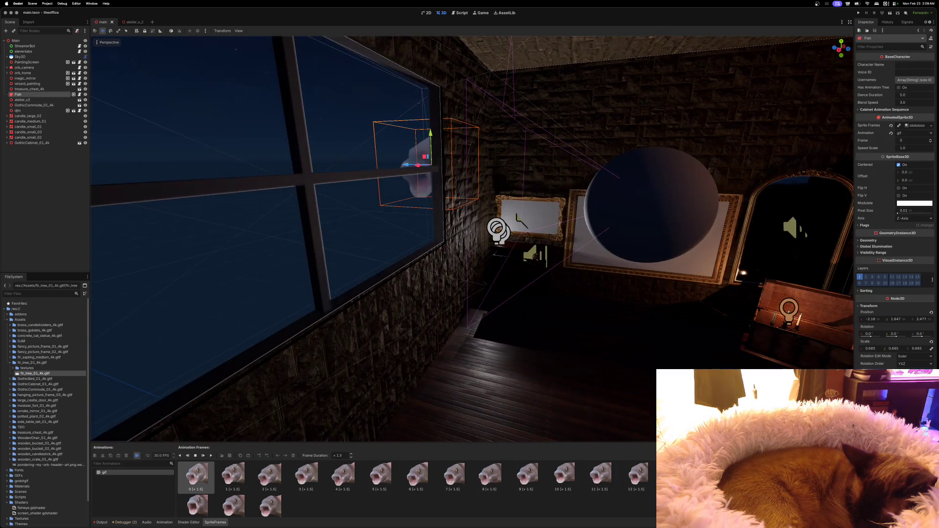
key(w)
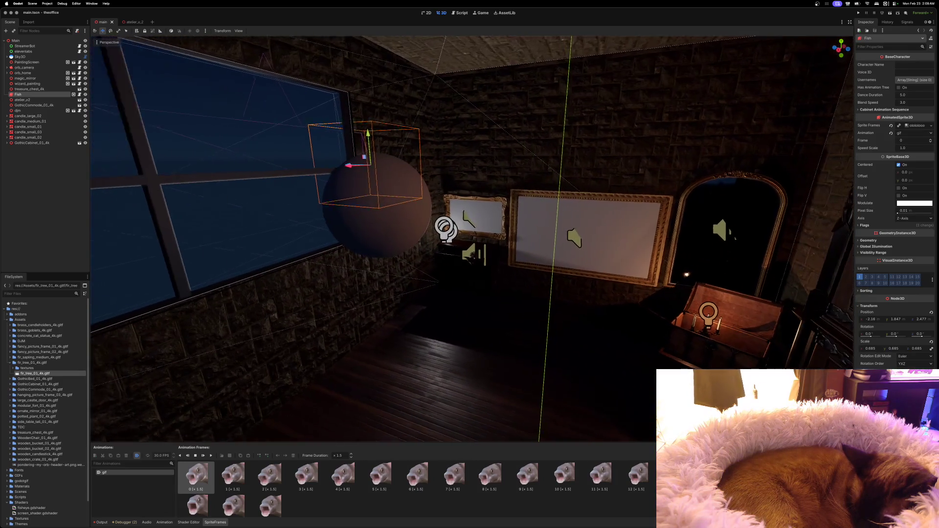
key(w)
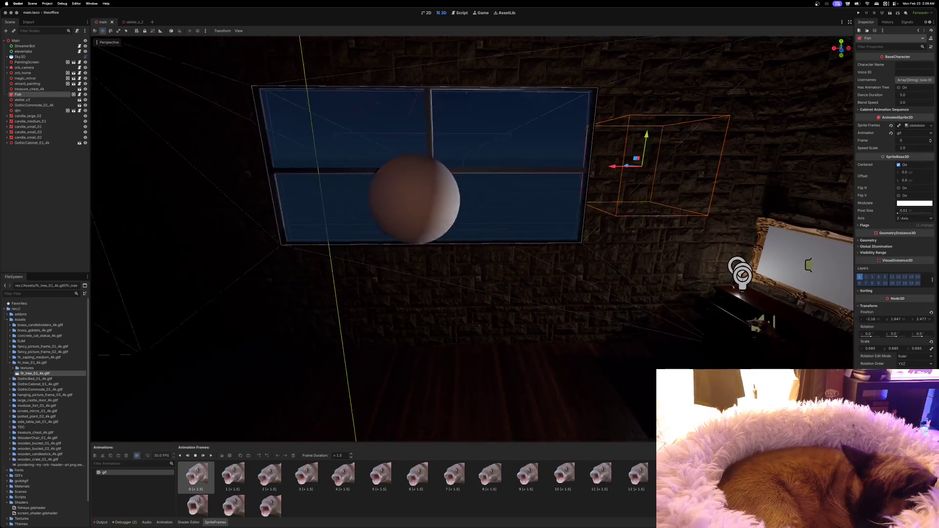
key(w)
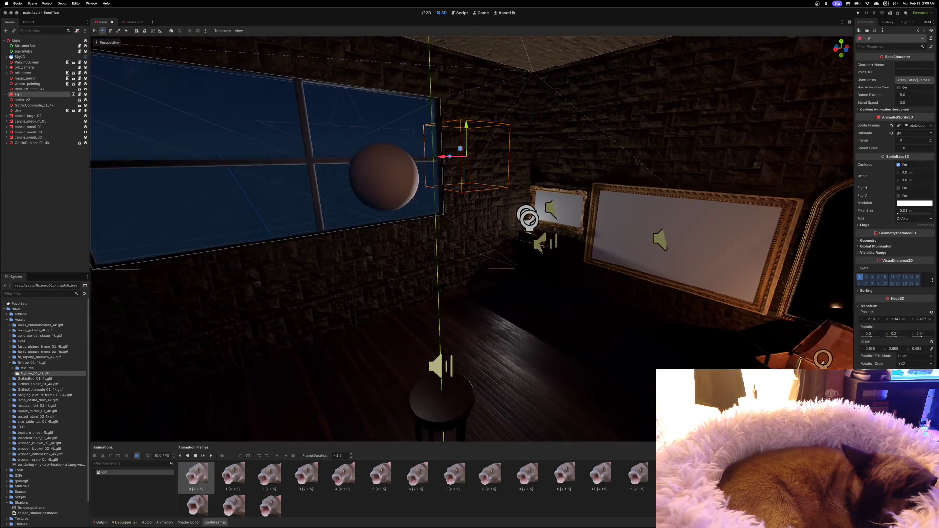
key(w)
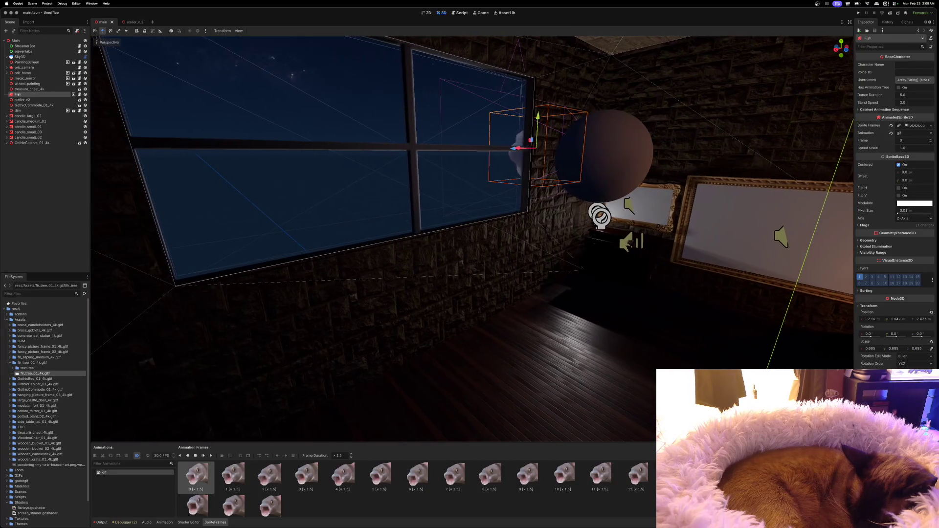
key(w)
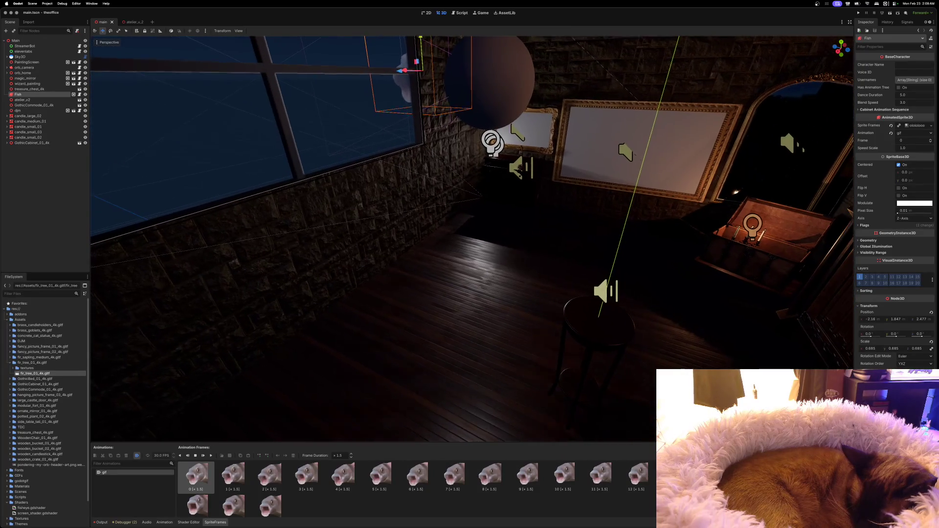
key(s)
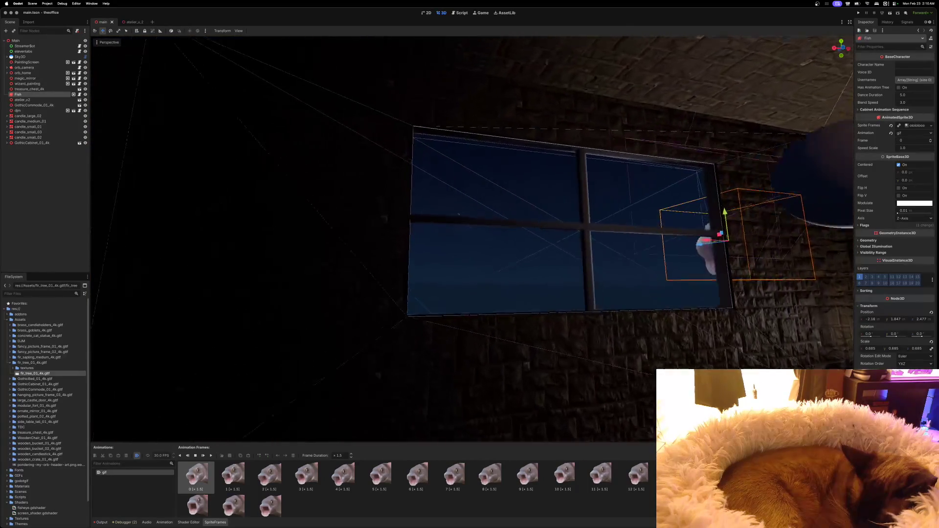
key(w)
key(w)
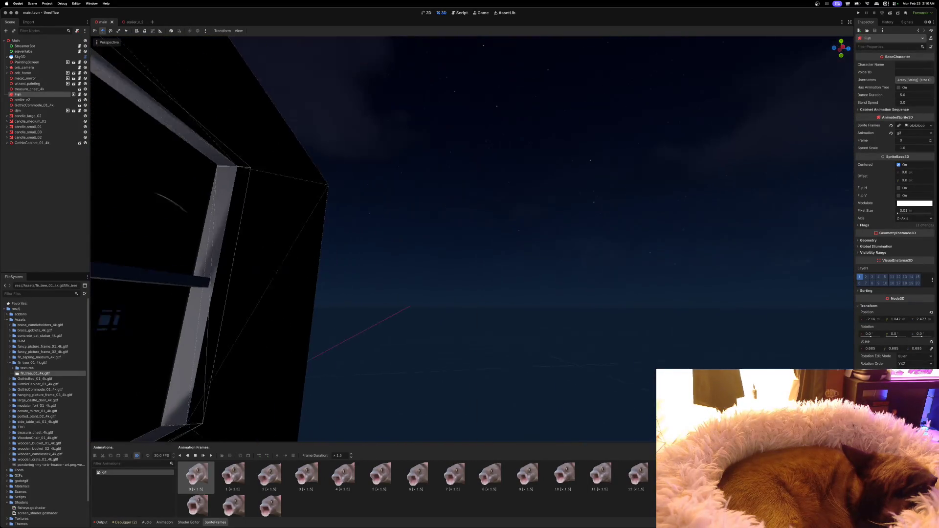
key(s)
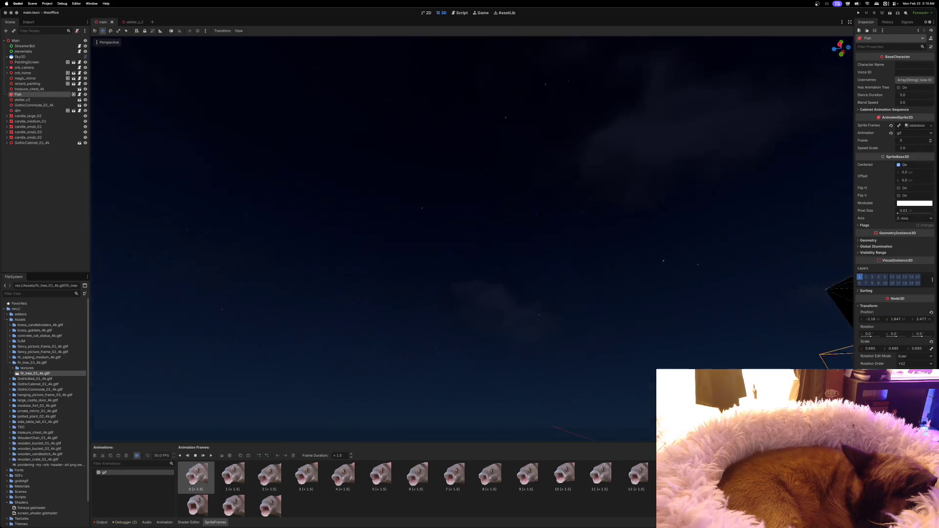
key(w)
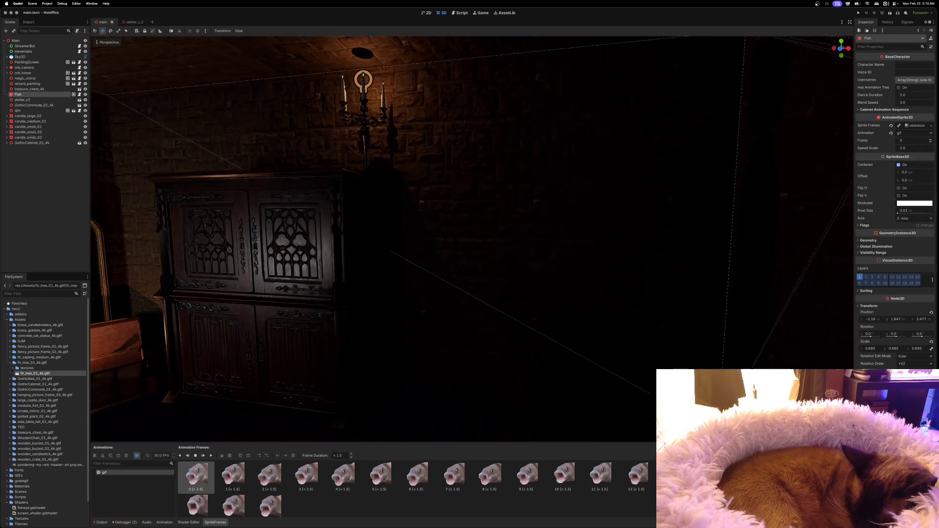
key(s)
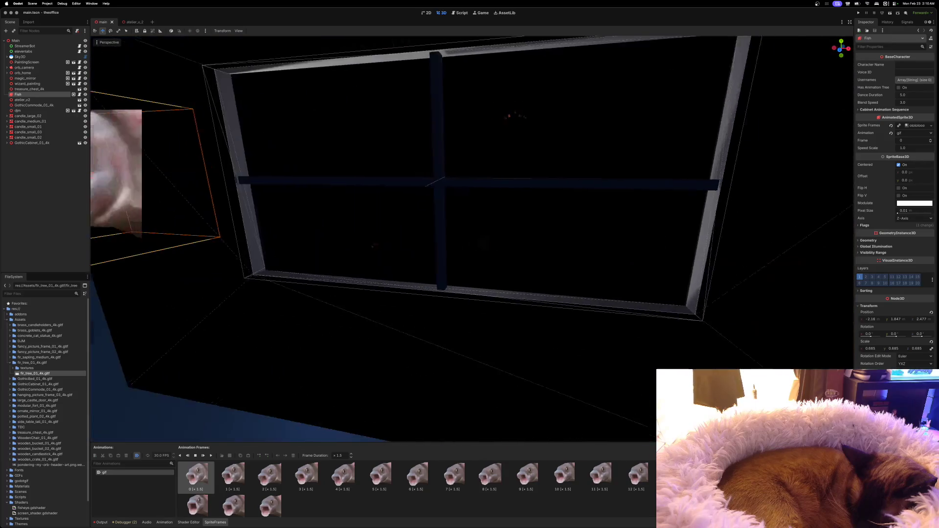
key(w)
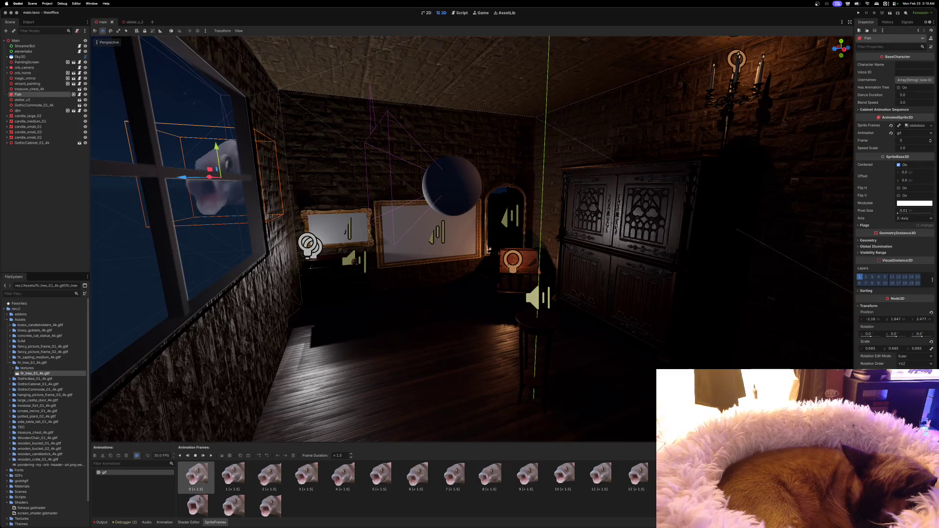
key(a)
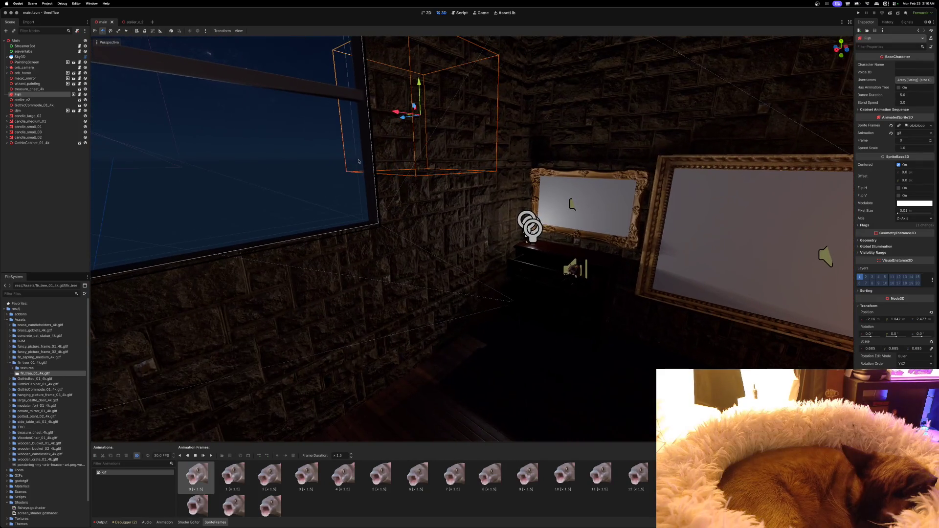
Move candle_small_01 up and sideways beside the window, to about (-1.211, 0.911, 2.668).
click(28, 127)
mouse_move(537, 251)
mouse_down()
mouse_move(515, 176)
mouse_move(477, 194)
mouse_move(411, 194)
mouse_up()
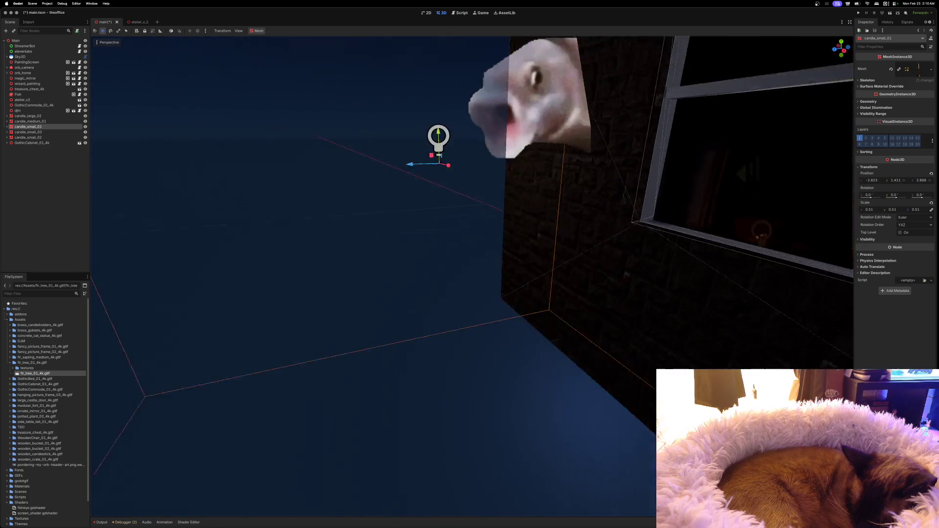
key(s)
mouse_move(426, 218)
mouse_down()
mouse_move(600, 242)
mouse_move(581, 244)
mouse_up()
drag(560, 194, 561, 248)
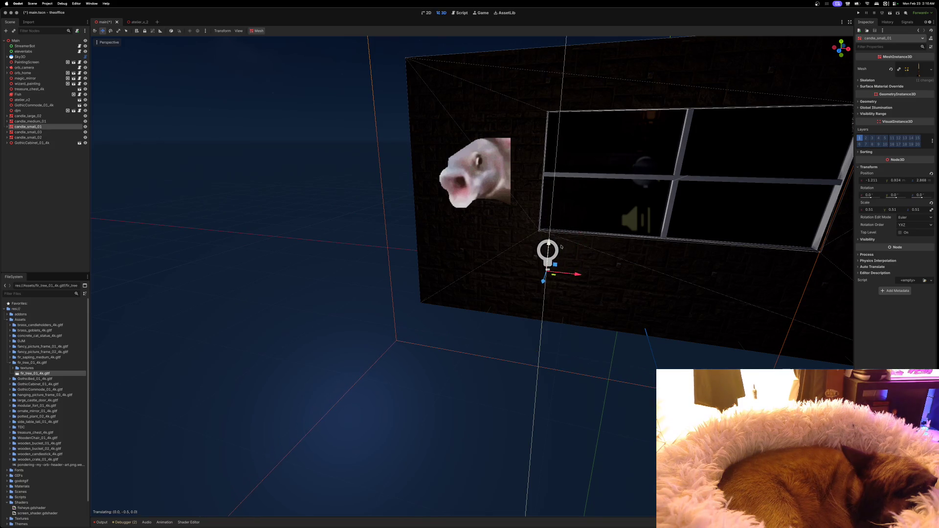
scroll(561, 248, left, 5)
scroll(561, 248, left, 10)
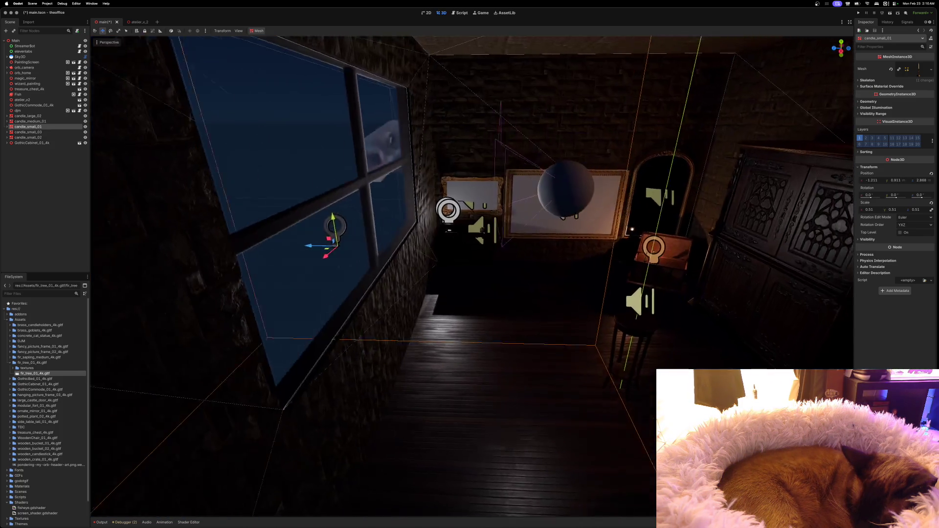
scroll(560, 248, left, 10)
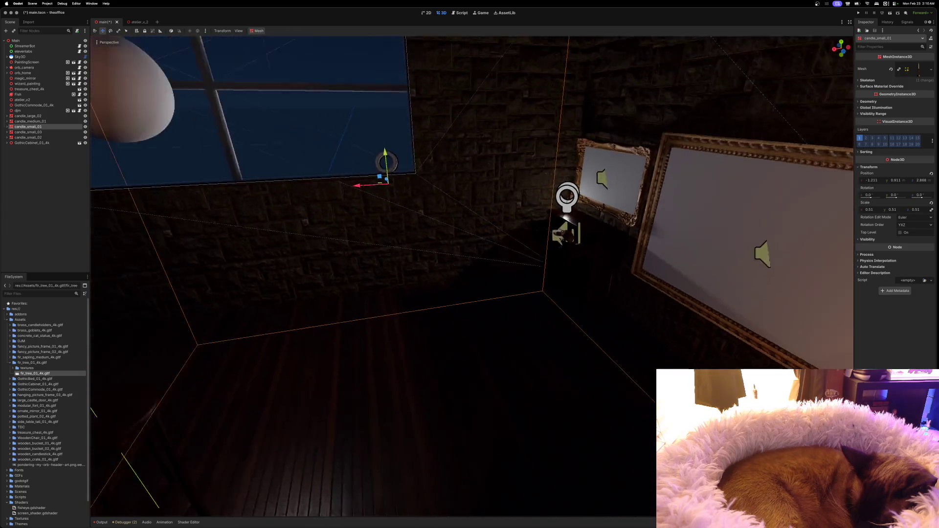
scroll(555, 234, left, 4)
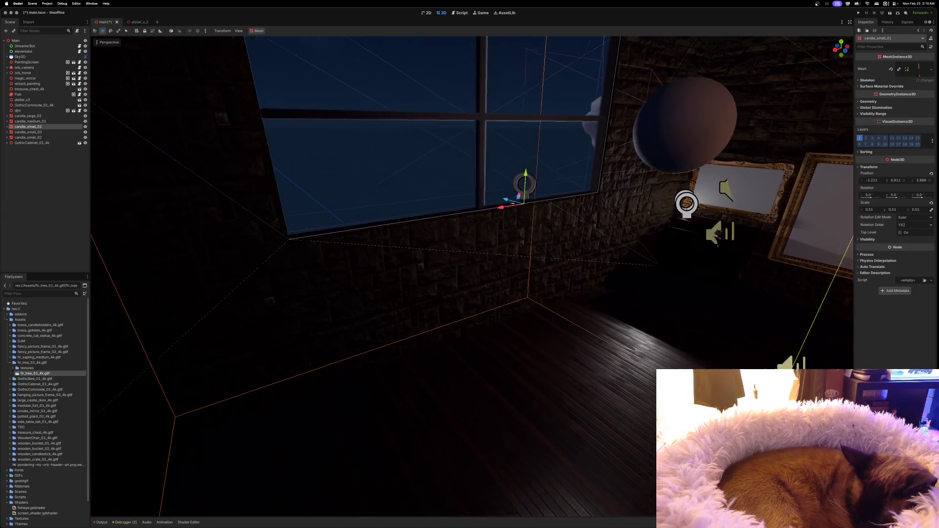
Lower the small candle further and raise its OmniLight3D energy to about 1.355.
drag(498, 182, 494, 206)
scroll(495, 206, right, 4)
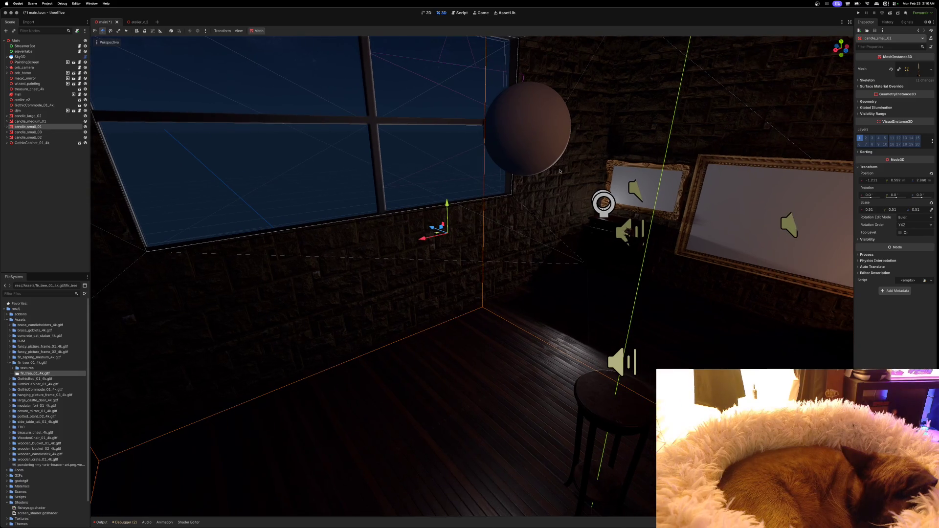
click(28, 132)
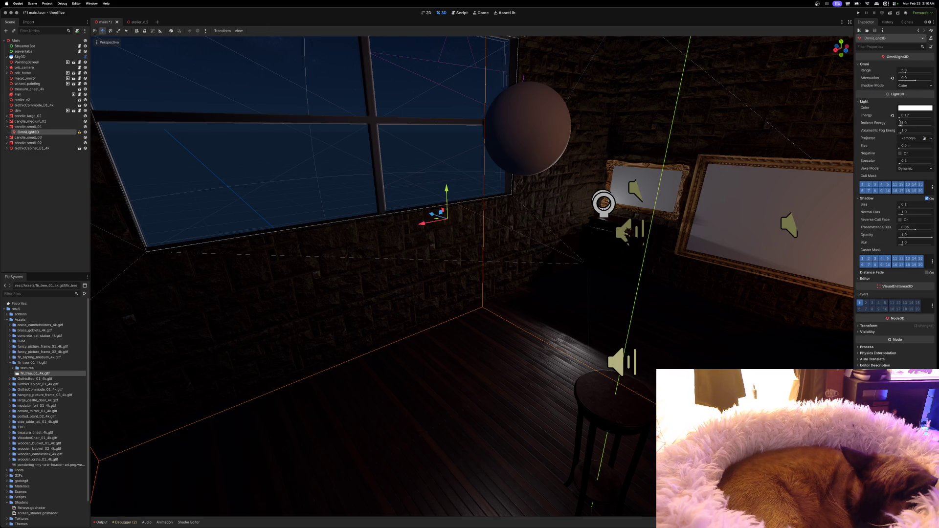
drag(899, 117, 902, 118)
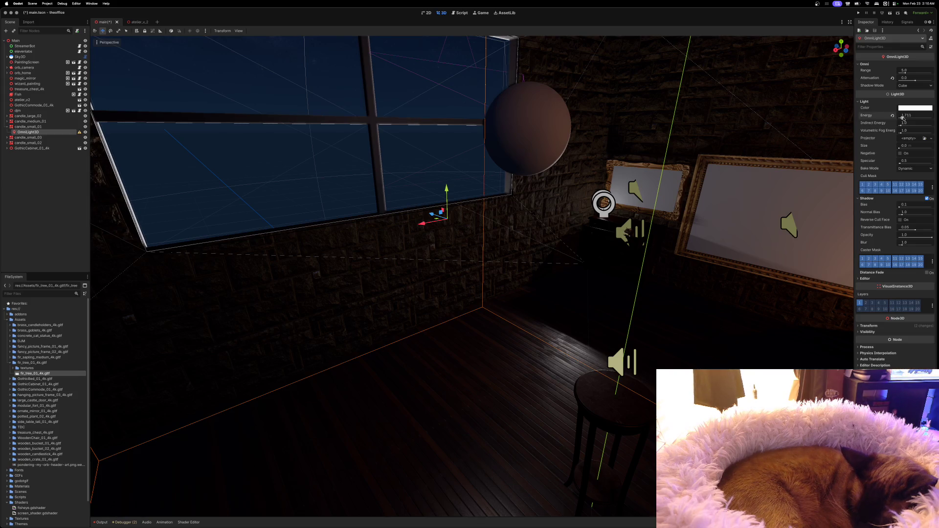
Lift the candle's omni light about 0.233 units along Y to light the brick wall.
mouse_move(734, 155)
mouse_down()
mouse_move(655, 139)
mouse_move(636, 107)
mouse_move(640, 141)
mouse_move(611, 156)
mouse_up()
drag(848, 271, 785, 223)
mouse_move(490, 189)
mouse_down()
mouse_move(494, 66)
mouse_move(508, 32)
mouse_move(474, 135)
mouse_move(215, 157)
mouse_move(274, 142)
mouse_move(343, 144)
mouse_move(269, 138)
mouse_move(434, 144)
mouse_up()
click(32, 58)
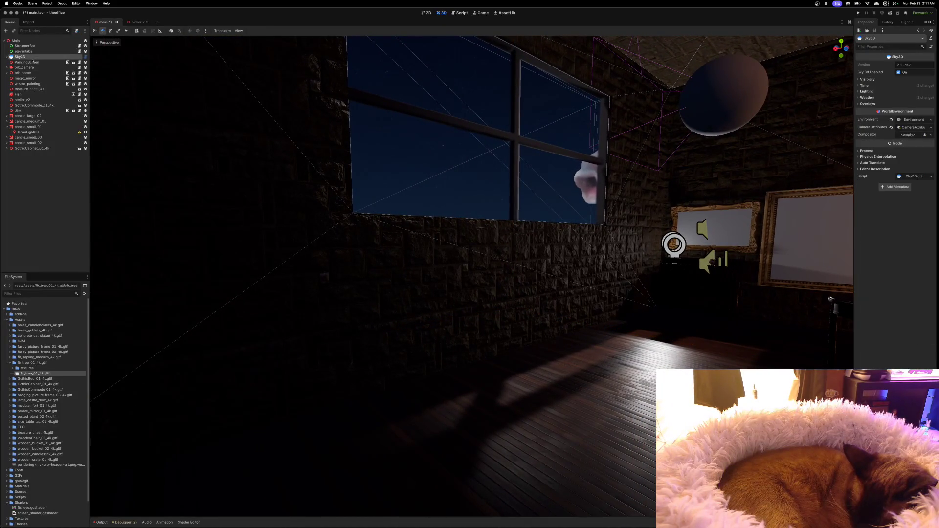
Select MoonLight under Sky3D, toggle its Shadow, and expand its Light properties.
click(7, 56)
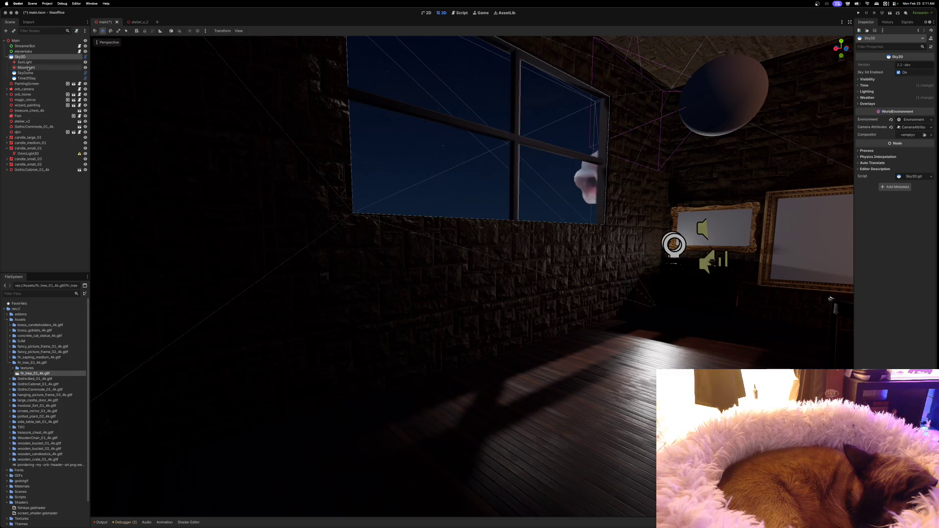
click(29, 68)
mouse_move(331, 143)
mouse_down()
mouse_move(406, 147)
mouse_move(468, 193)
mouse_up()
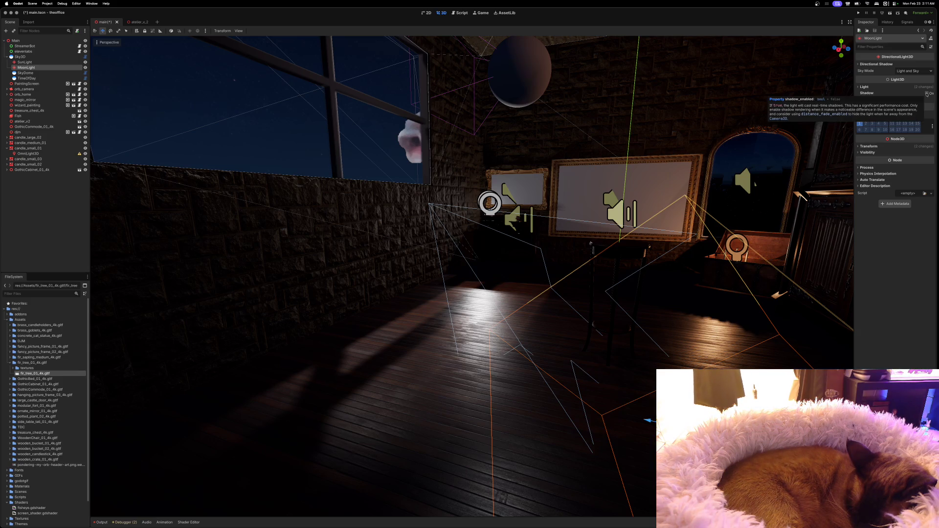
click(926, 93)
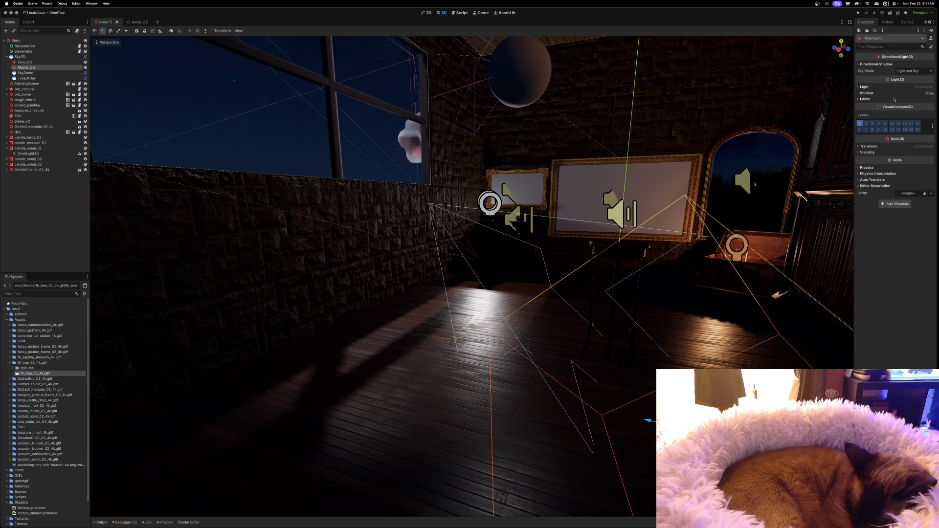
click(859, 87)
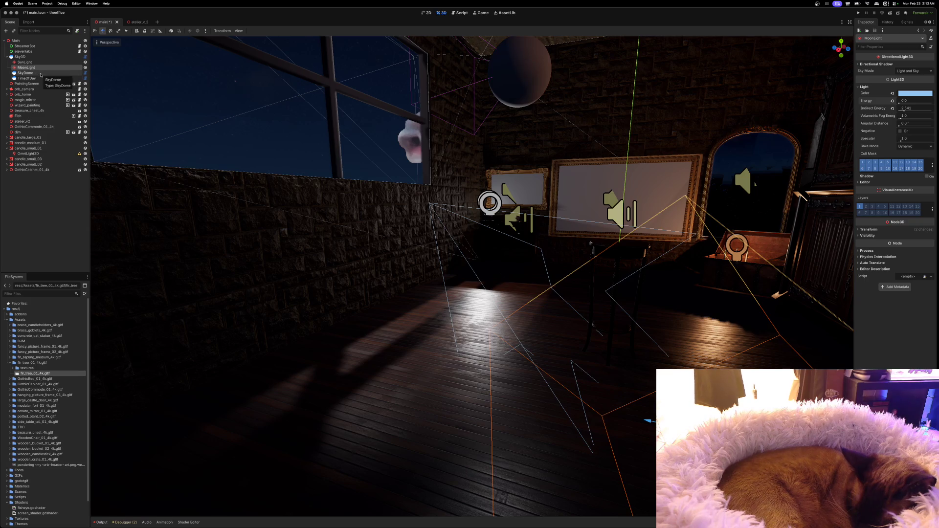
Select the SkyDome and enlarge its moon size to about 0.236 while looking up at the sky.
click(82, 73)
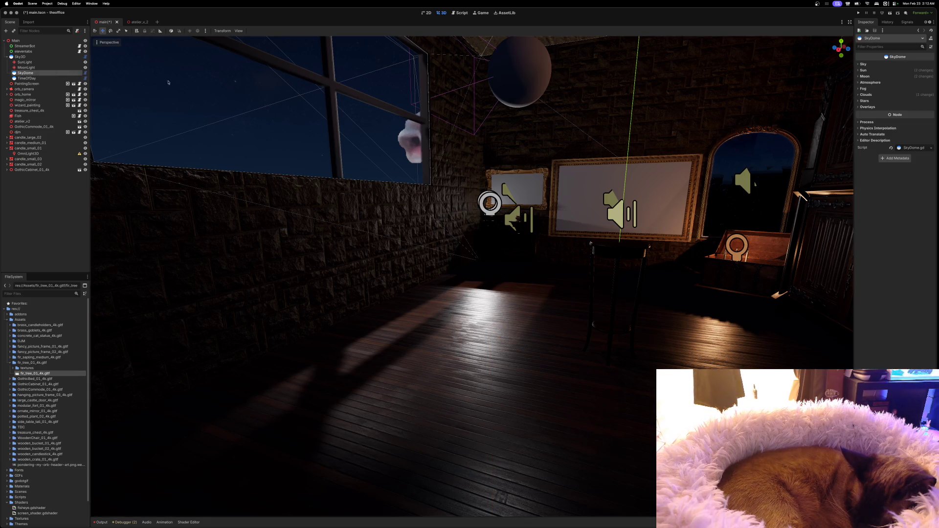
click(864, 76)
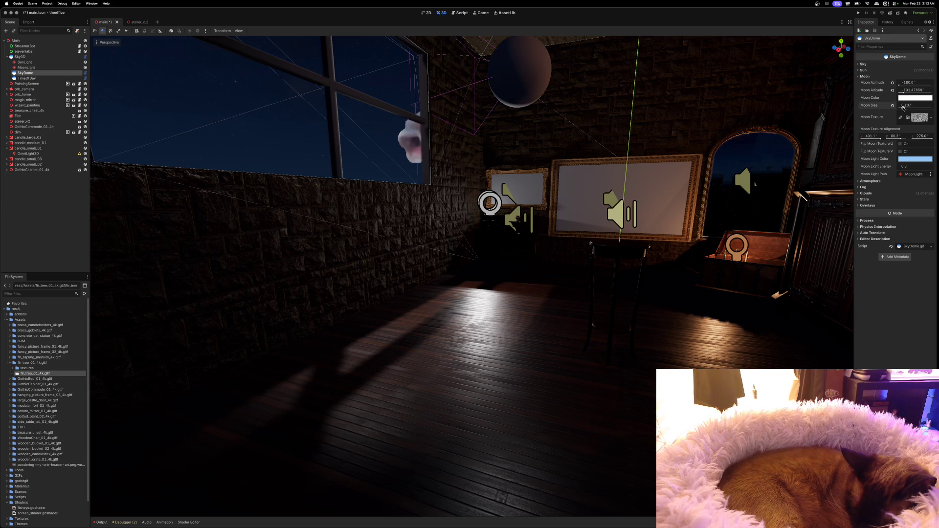
mouse_move(726, 159)
mouse_down()
mouse_move(636, 123)
mouse_move(607, 68)
mouse_move(616, 64)
mouse_move(489, 54)
mouse_move(567, 88)
mouse_move(567, 59)
mouse_move(538, 83)
mouse_move(558, 73)
mouse_move(548, 64)
mouse_move(538, 83)
mouse_move(543, 59)
mouse_move(553, 78)
mouse_move(543, 69)
mouse_move(523, 74)
mouse_move(523, 101)
mouse_move(528, 59)
mouse_move(537, 98)
mouse_move(694, 167)
mouse_up()
drag(904, 109, 908, 110)
Bring the moon setting back to 0.3 and level the view across the starry sky and wall.
mouse_move(469, 273)
mouse_down()
mouse_move(470, 220)
mouse_move(469, 274)
mouse_move(484, 284)
mouse_move(462, 249)
mouse_move(457, 284)
mouse_up()
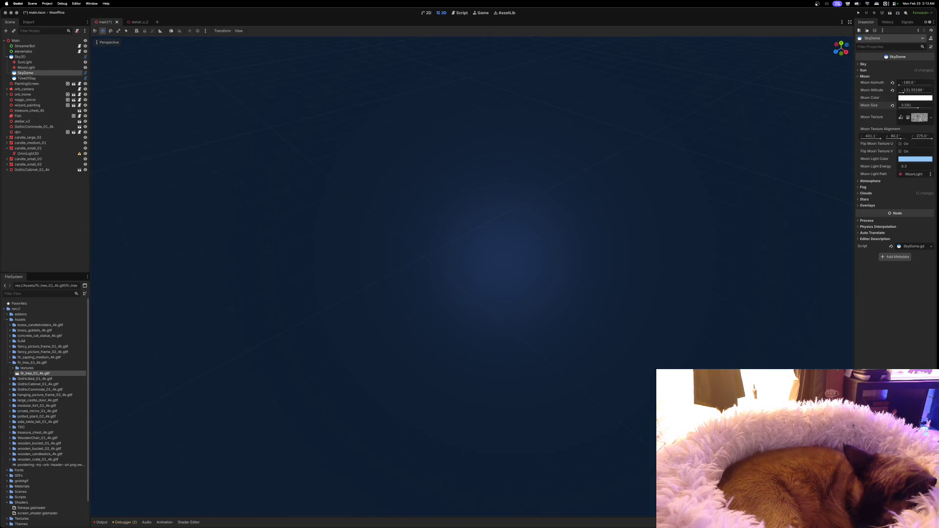
drag(915, 108, 908, 108)
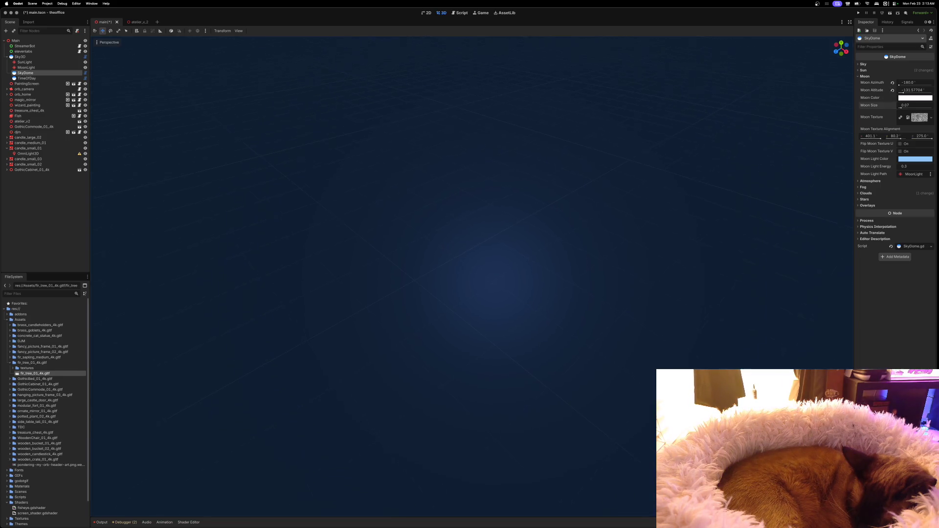
key(KP_3)
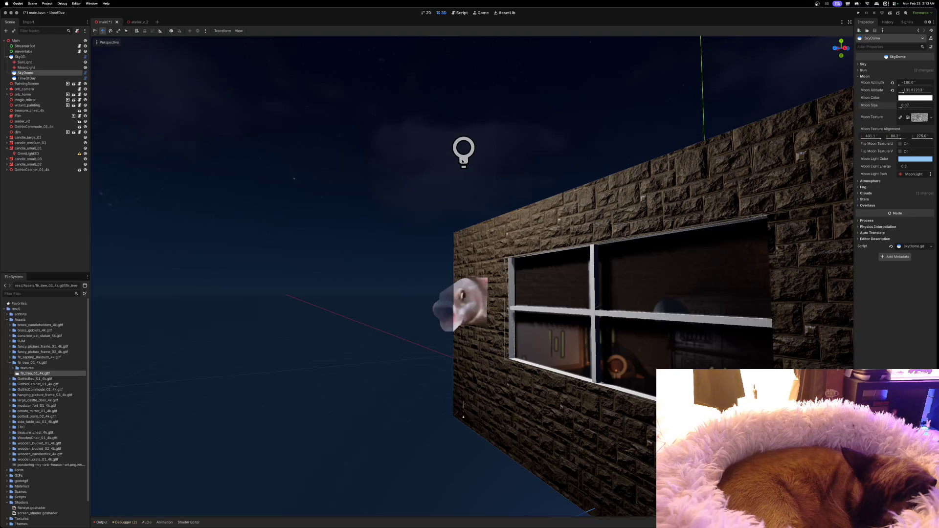
Lower the small candle's omni light about 0.161 down onto its flame.
click(462, 161)
drag(464, 122, 465, 363)
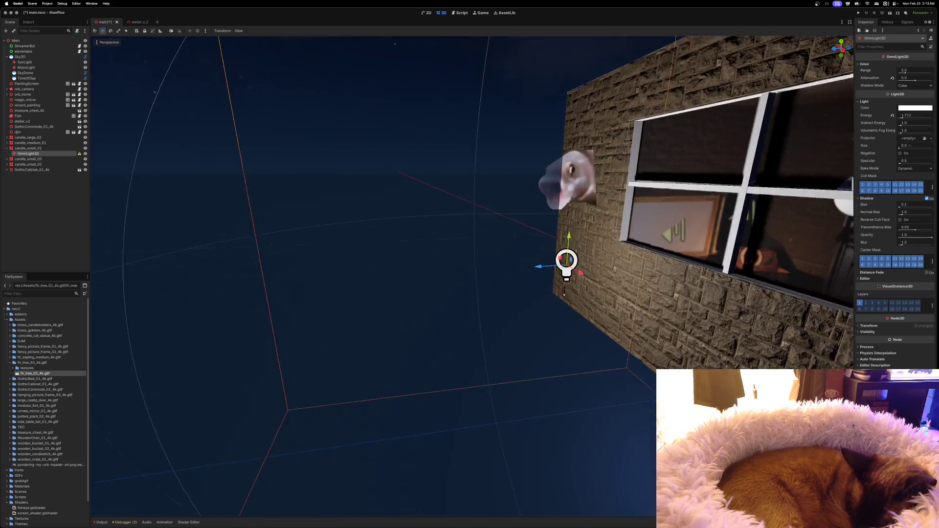
key(w)
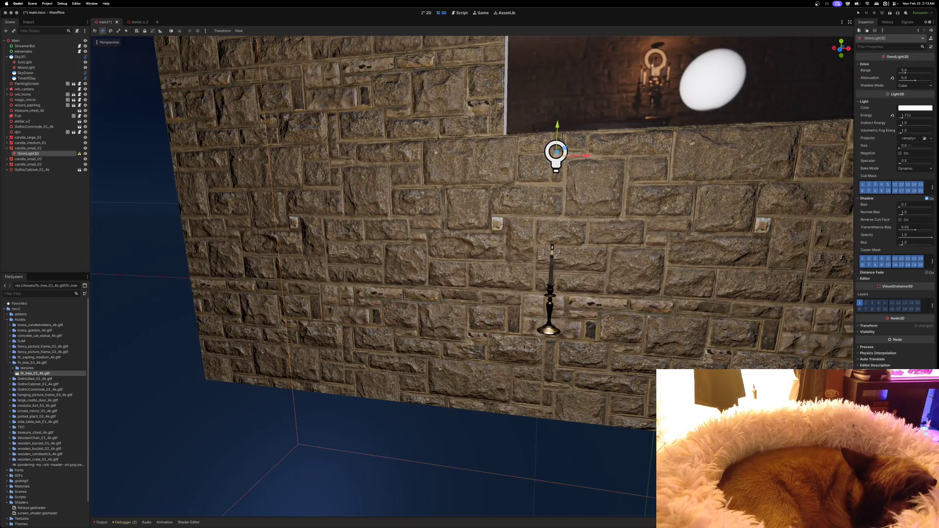
drag(555, 129, 550, 220)
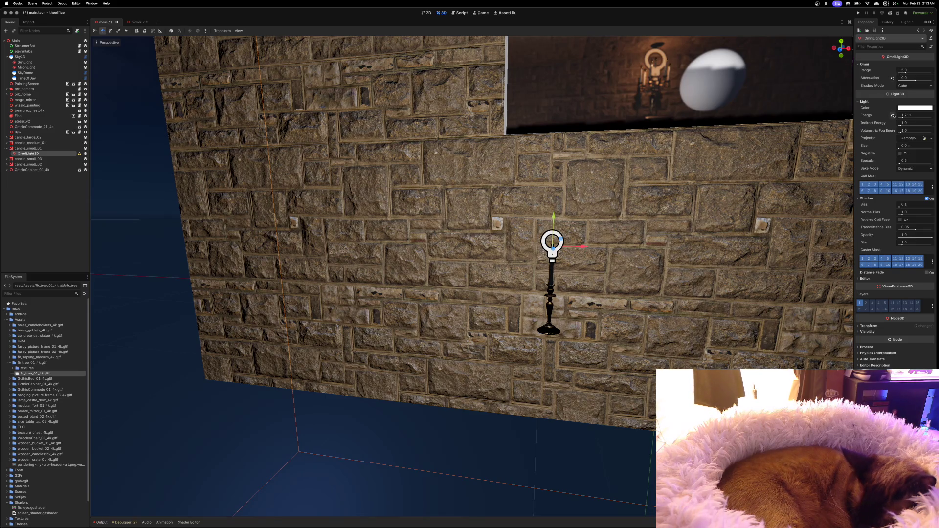
Reset the omni light's energy to 1.0 and collapse the candle_small_01 entry.
click(892, 116)
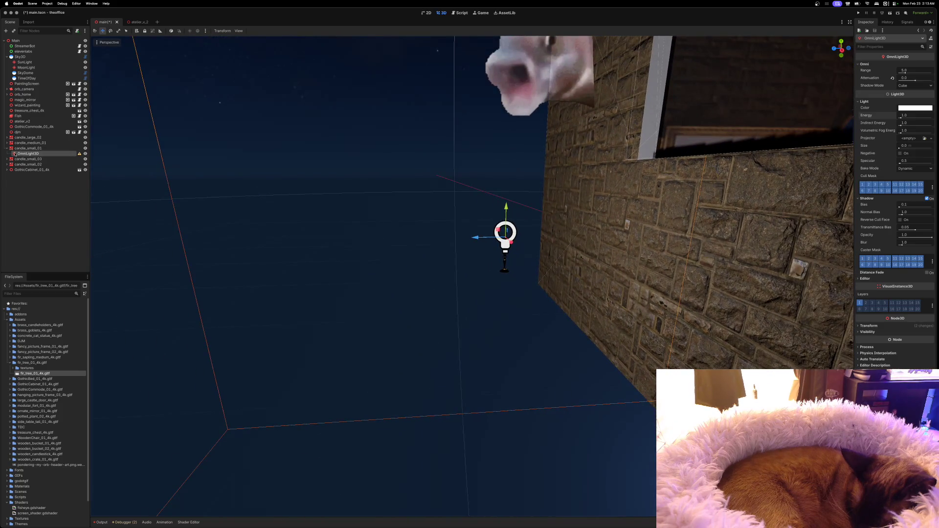
click(6, 149)
click(20, 149)
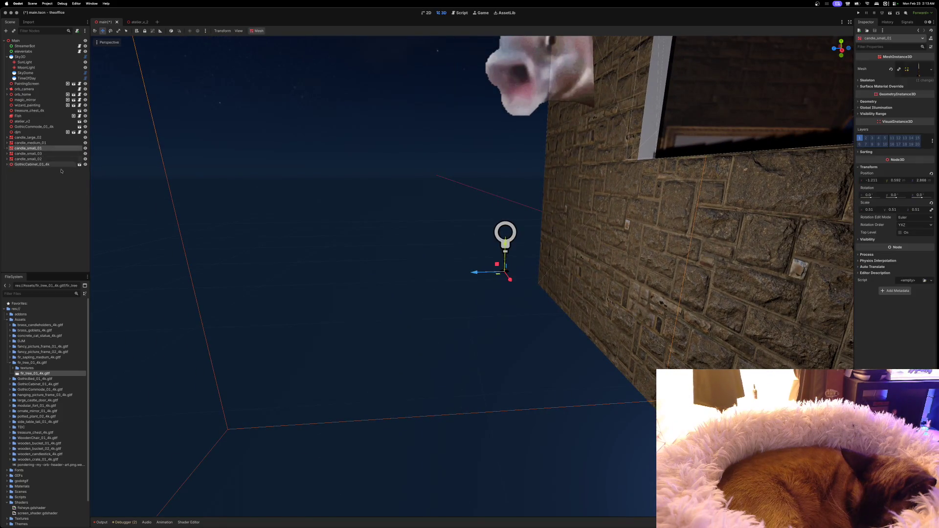
Slide candle_small_01 further into the room along its Z axis.
mouse_move(479, 272)
mouse_down()
mouse_move(766, 278)
mouse_move(563, 289)
mouse_up()
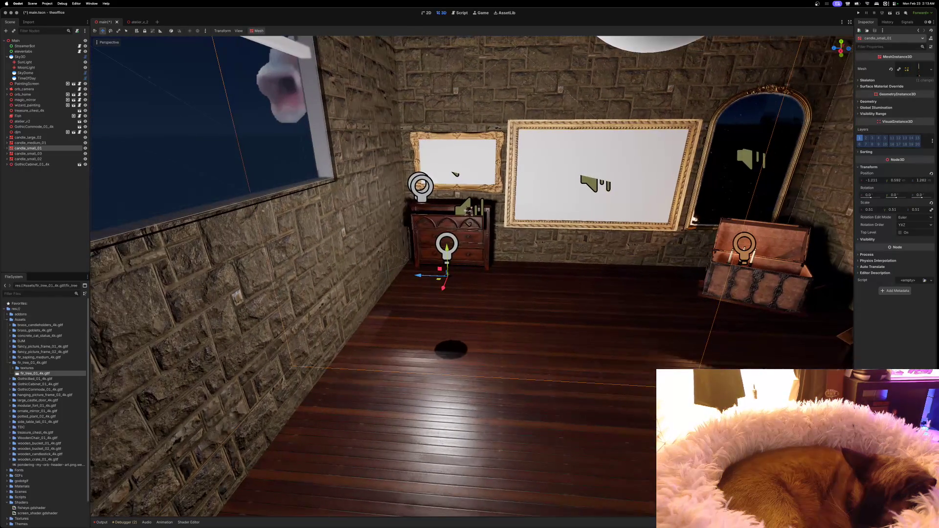
drag(419, 280, 558, 277)
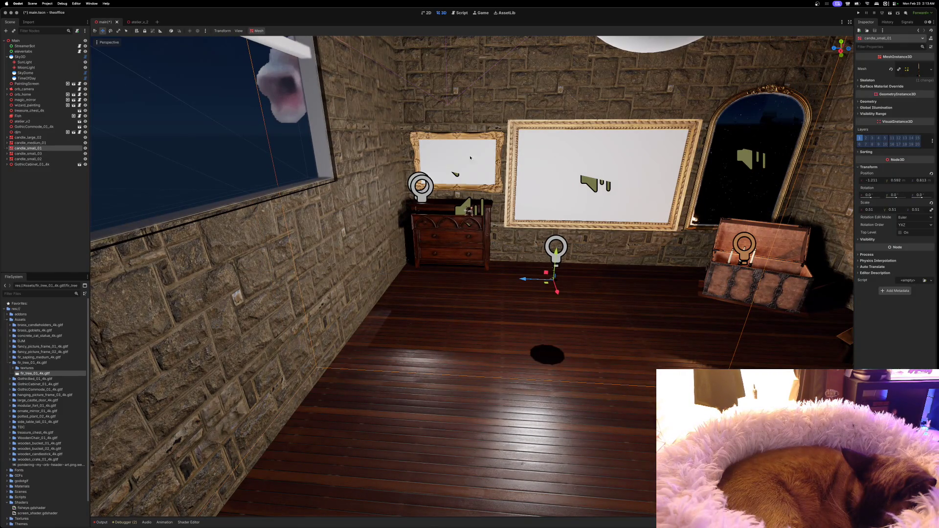
click(7, 148)
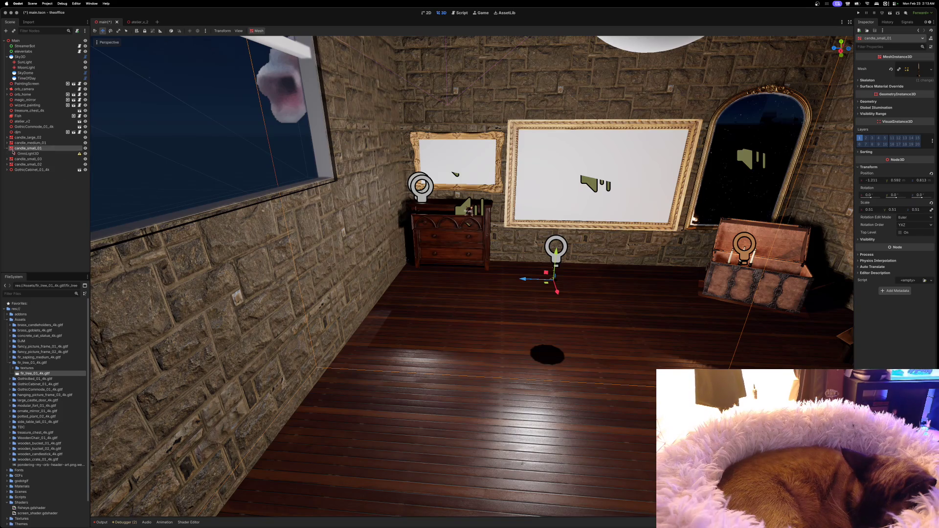
click(26, 154)
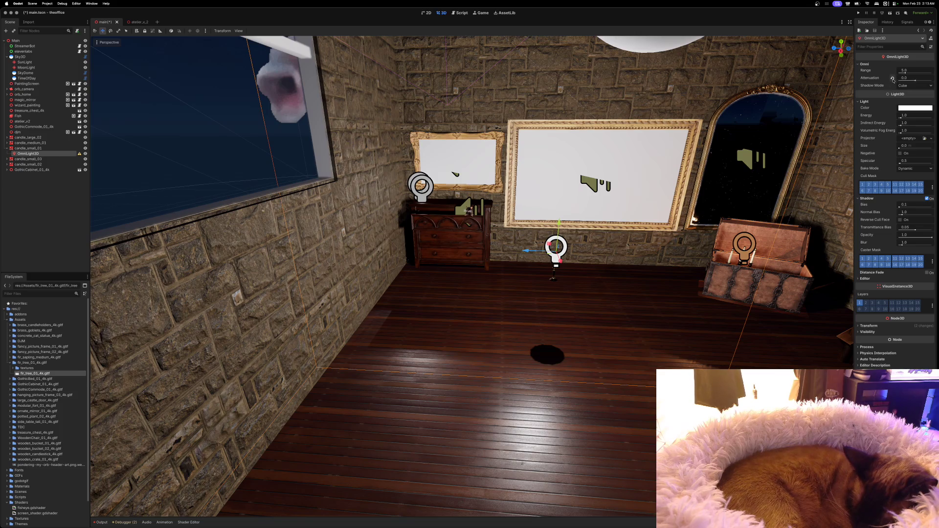
Restore the candle light's attenuation to 1.0 and dim its energy to about 0.457.
click(892, 78)
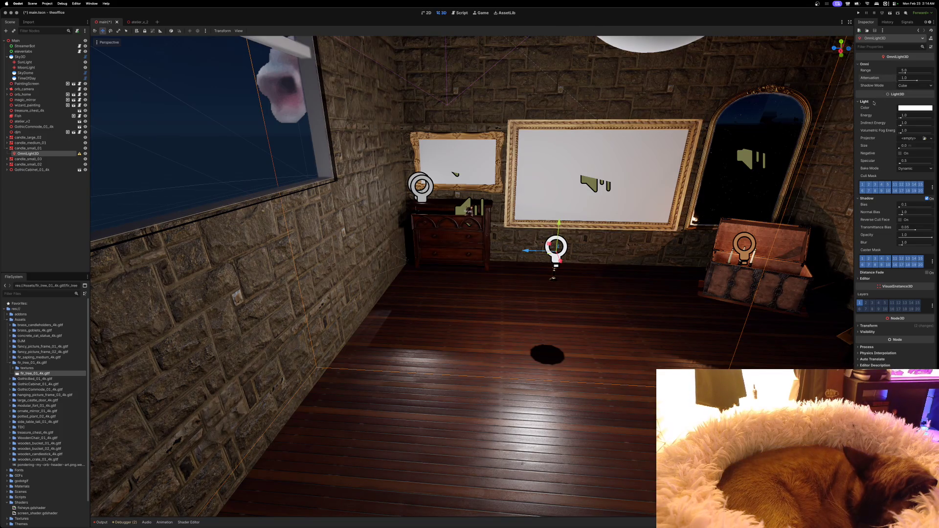
drag(901, 117, 900, 118)
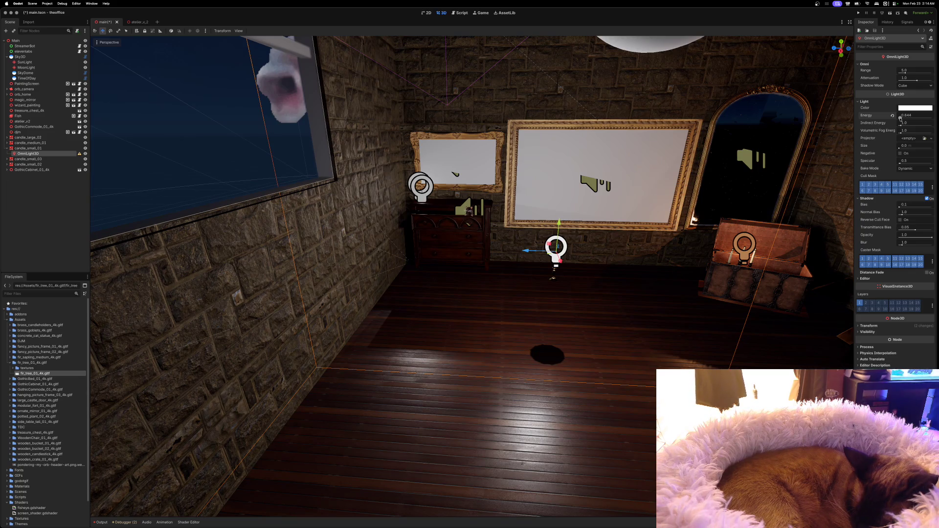
drag(900, 117, 899, 118)
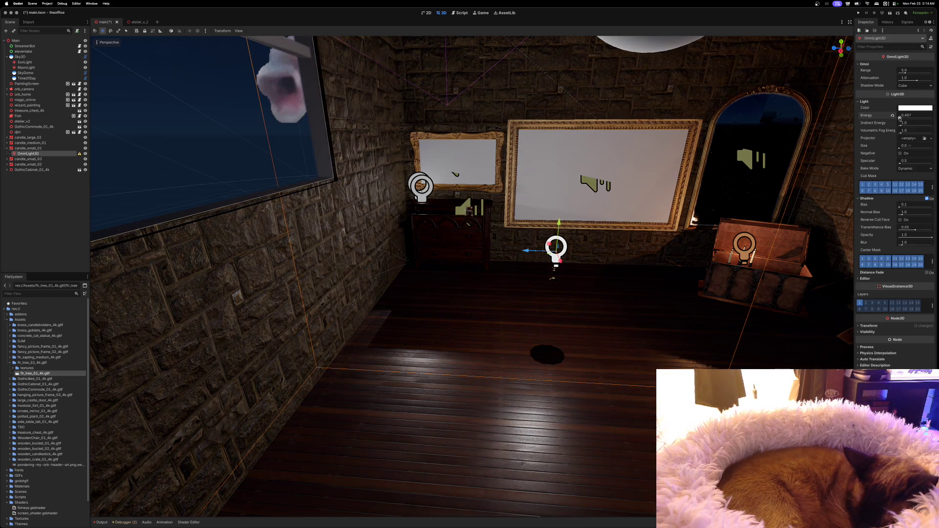
mouse_move(691, 219)
mouse_down()
mouse_move(587, 244)
mouse_move(748, 214)
mouse_move(821, 216)
mouse_up()
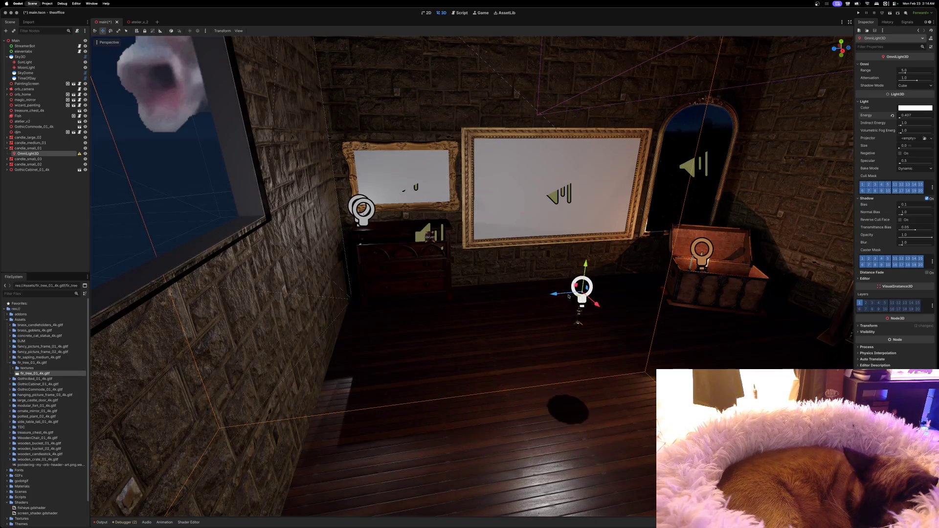
click(28, 148)
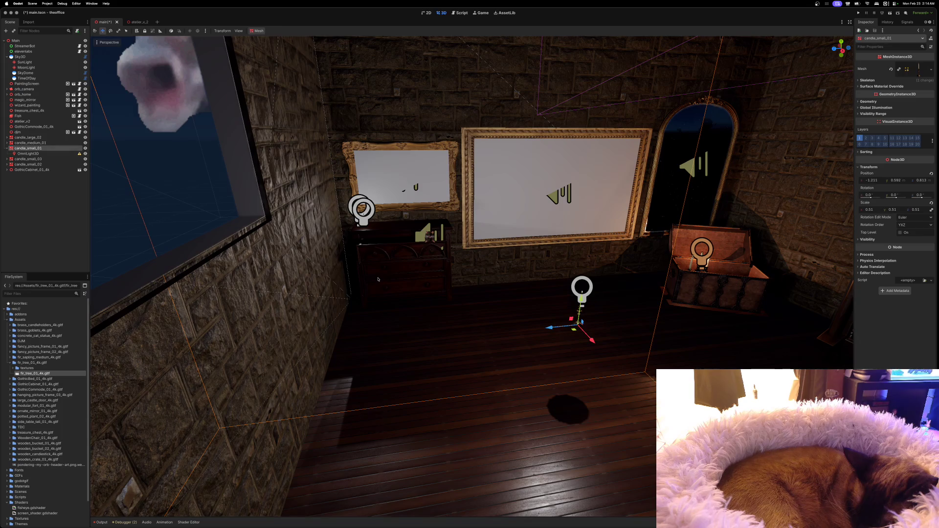
Move candle_small_01 onto the wooden commode top, lowered and nudged to roughly X -2.722.
mouse_move(568, 334)
mouse_down()
mouse_move(398, 242)
mouse_move(400, 196)
mouse_up()
scroll(400, 196, up, 3)
scroll(472, 276, up, 5)
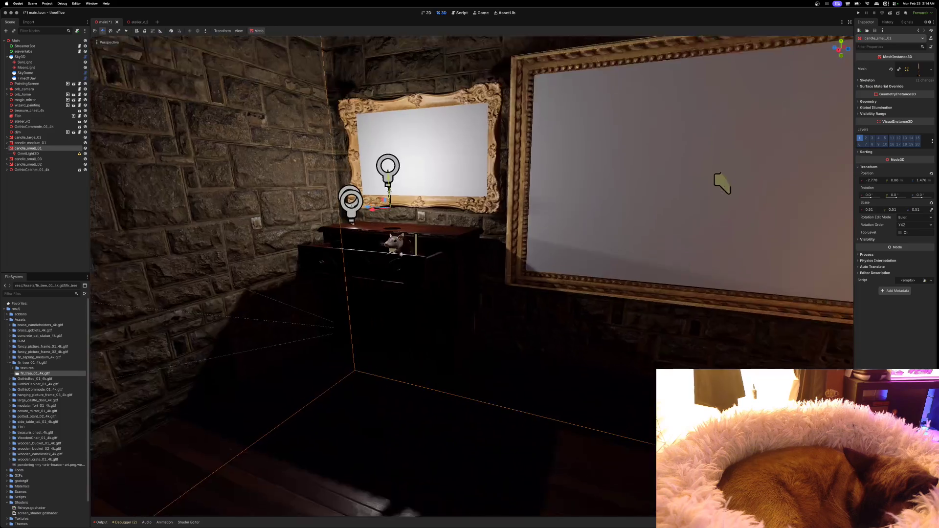
key(d)
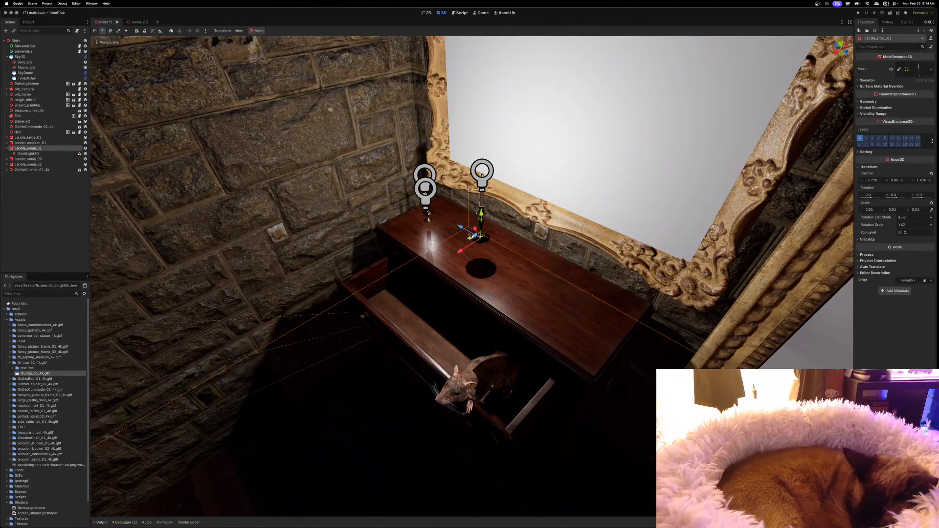
mouse_move(481, 207)
mouse_down()
mouse_move(476, 277)
mouse_move(422, 328)
mouse_up()
drag(446, 295, 448, 327)
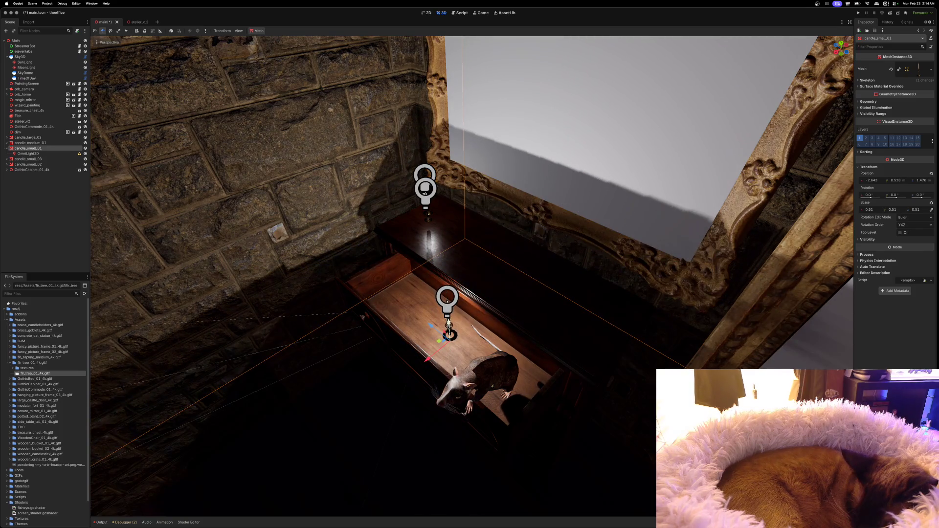
drag(428, 364, 450, 360)
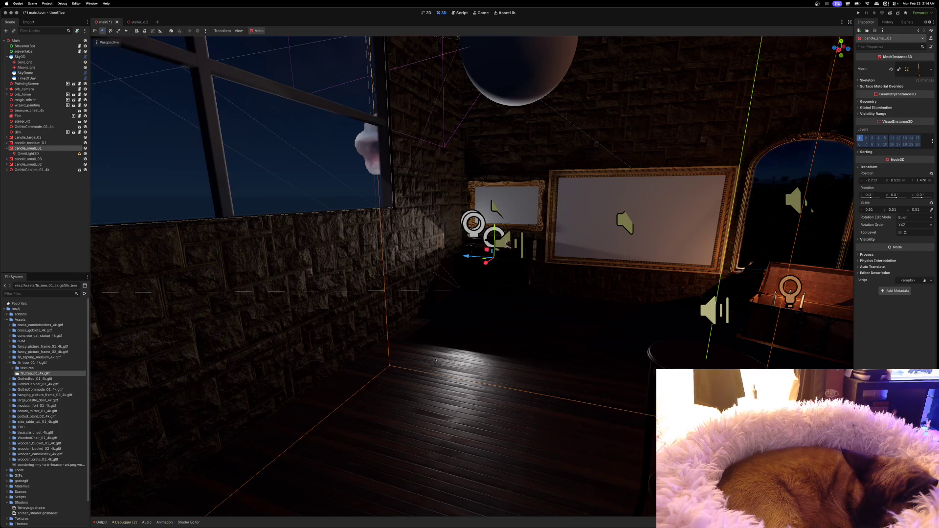
scroll(443, 365, down, 5)
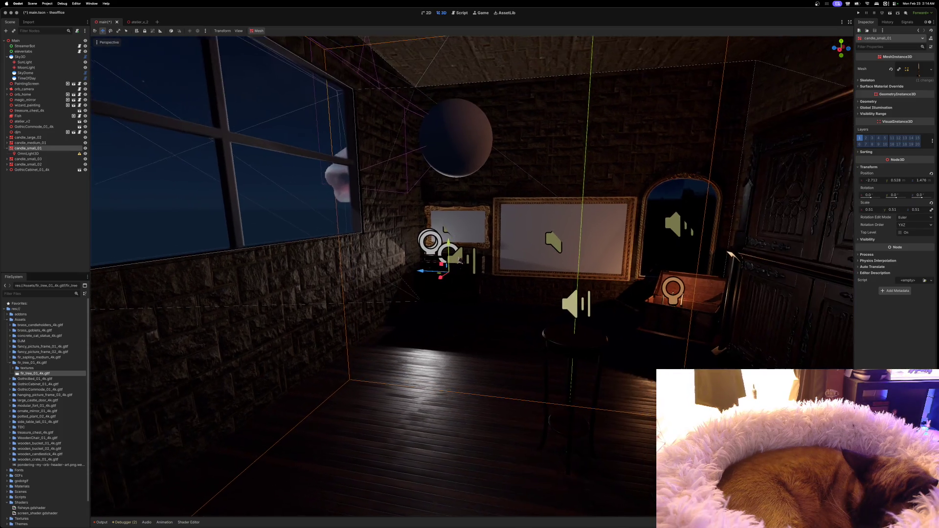
Run the project to show the candlelit office wall and commode in a debug window.
click(858, 14)
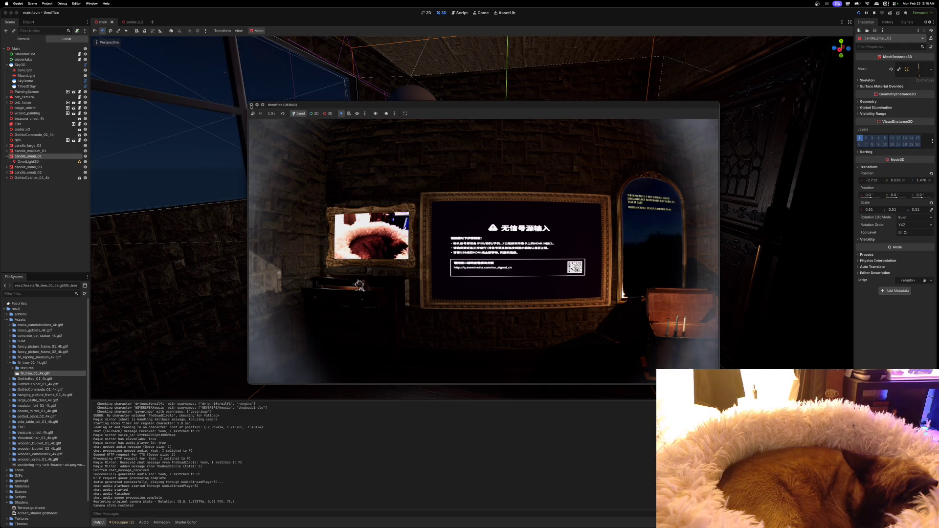
Close the game window, hide the small candle's omni light, and select the SkyDome.
click(251, 105)
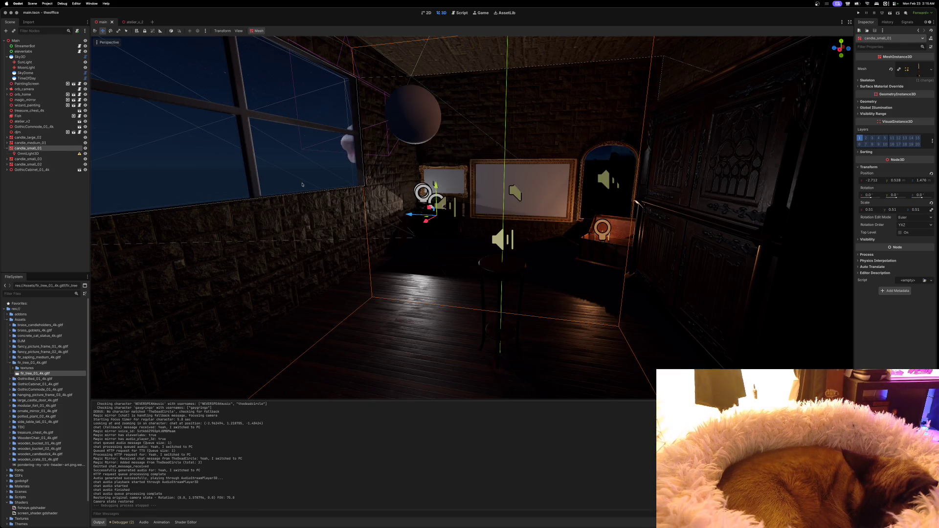
click(86, 154)
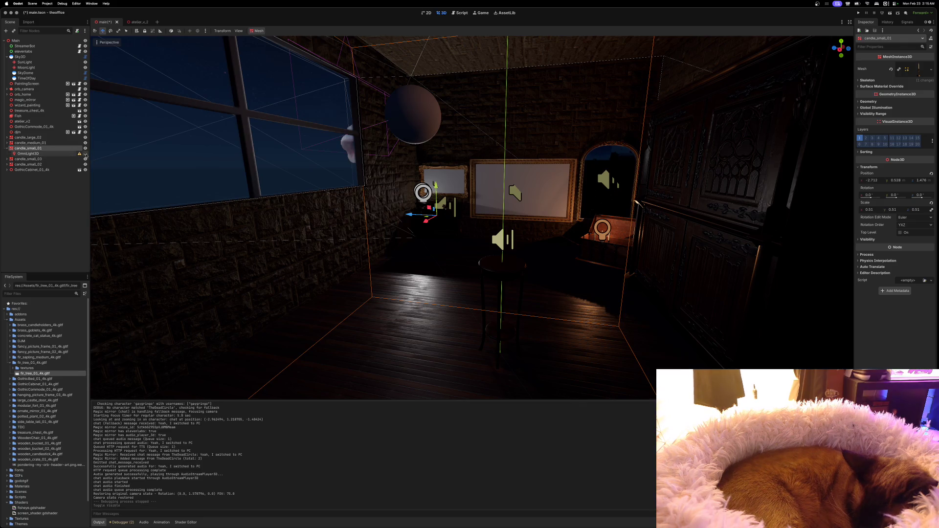
key(f)
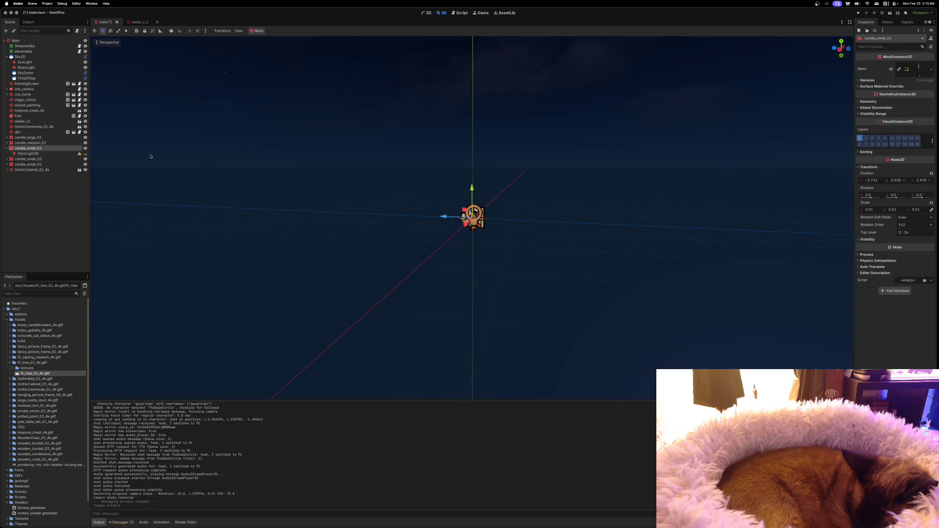
click(7, 148)
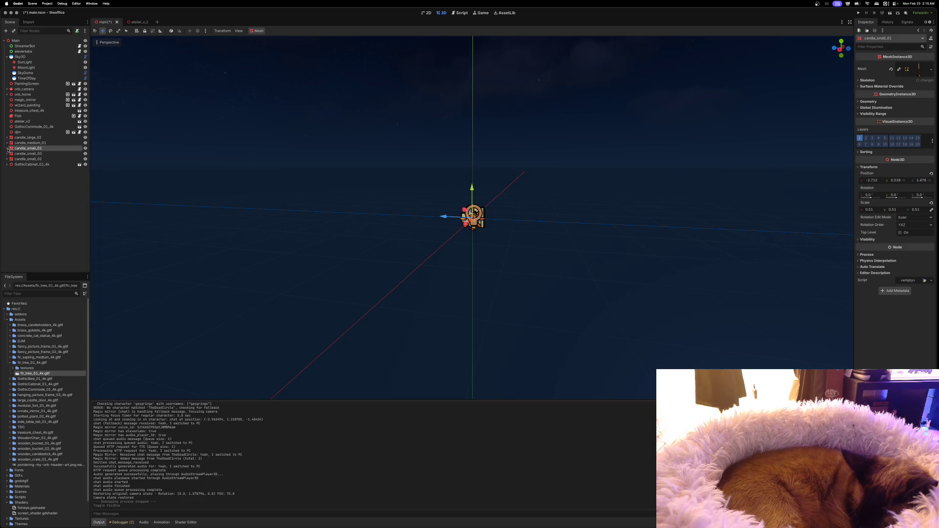
scroll(412, 248, down, 3)
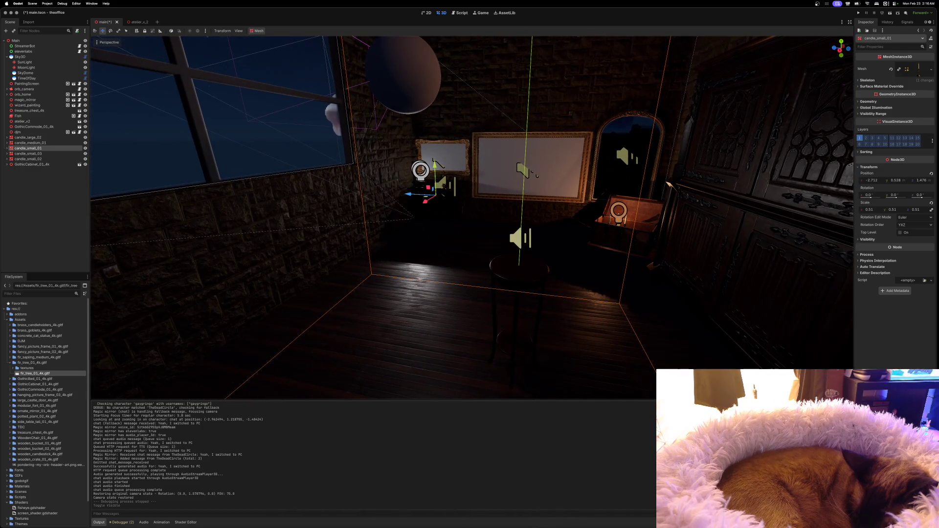
click(35, 74)
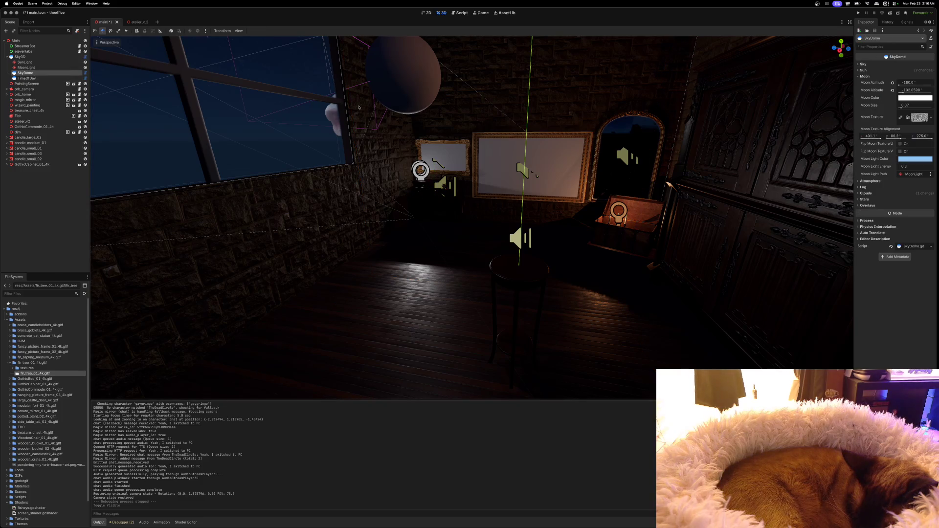